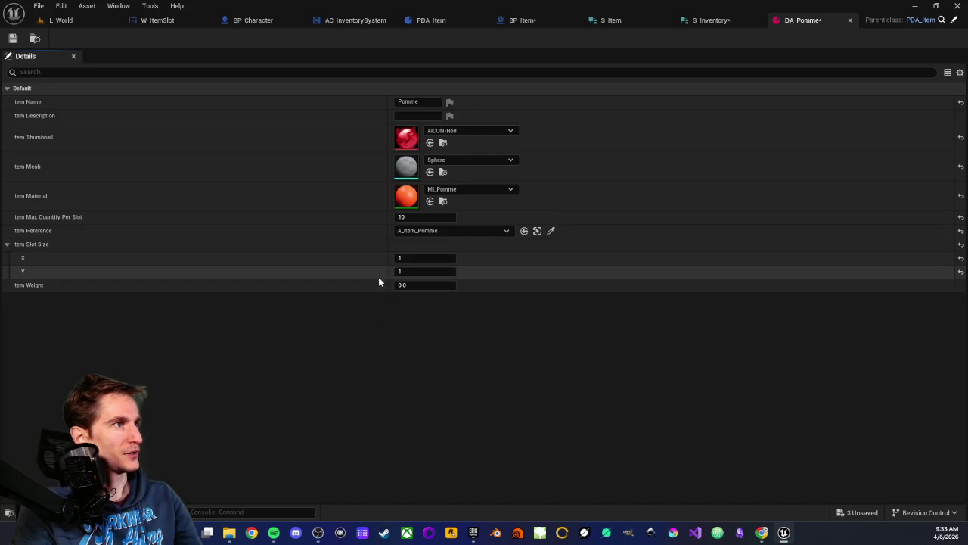
Step: Set DA_Pomme's Item Weight to 0.15 and save the asset
click(409, 284)
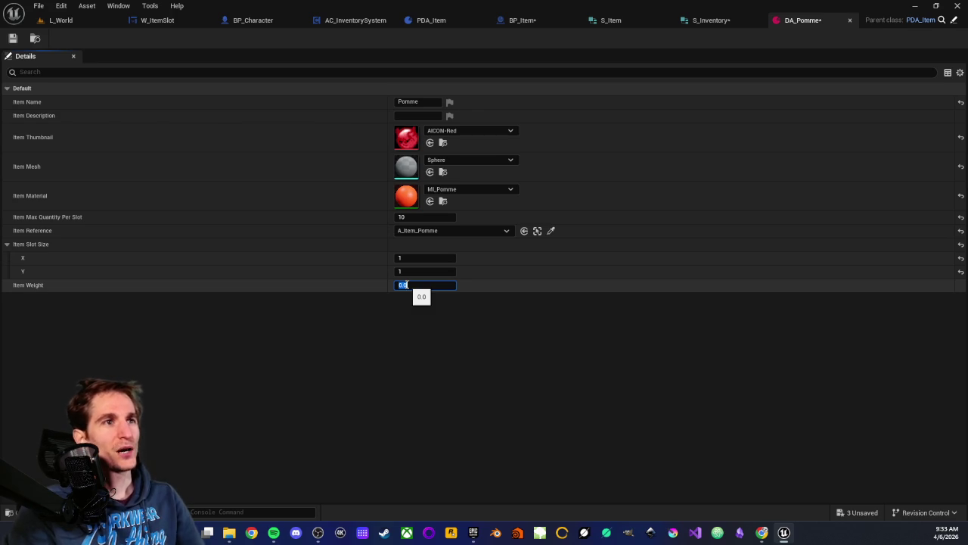
text(0.15)
key(Return)
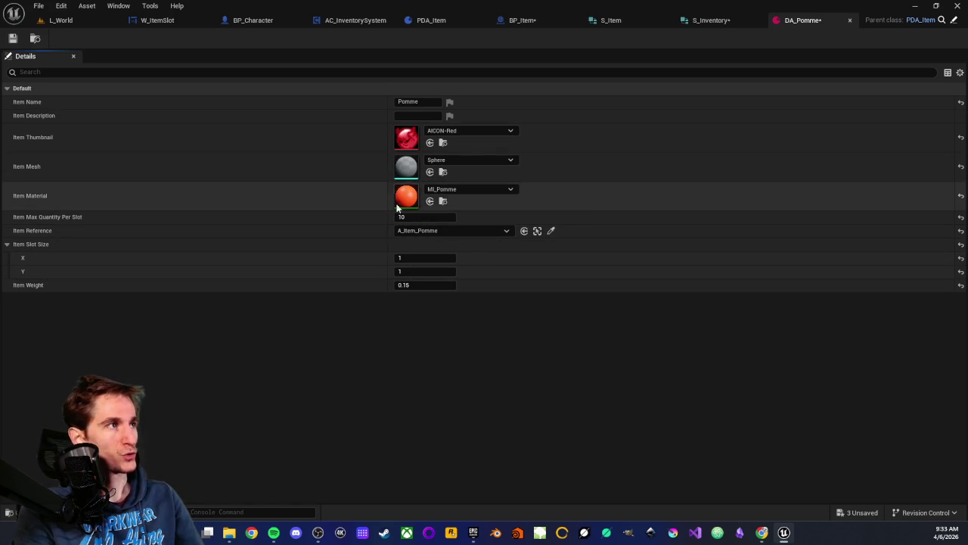
key(ctrl+s)
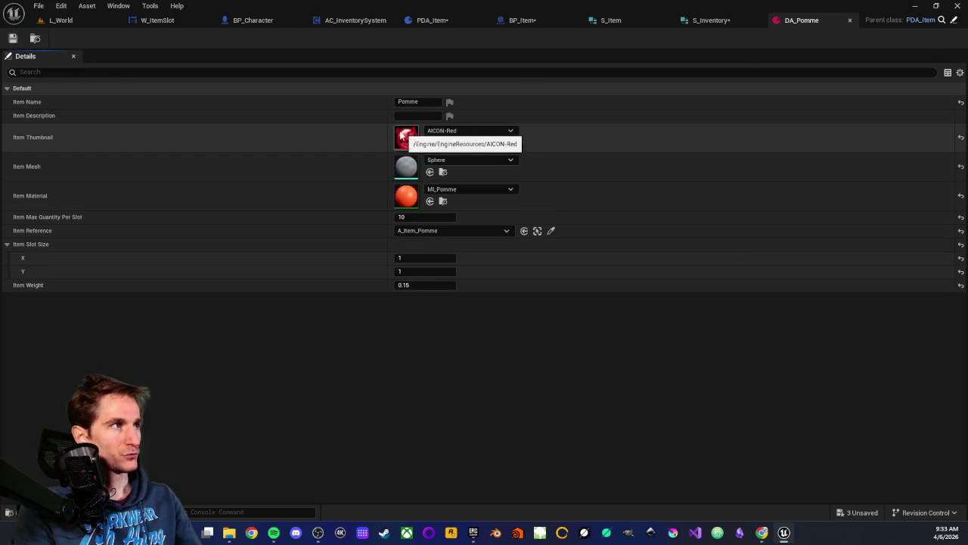
click(444, 132)
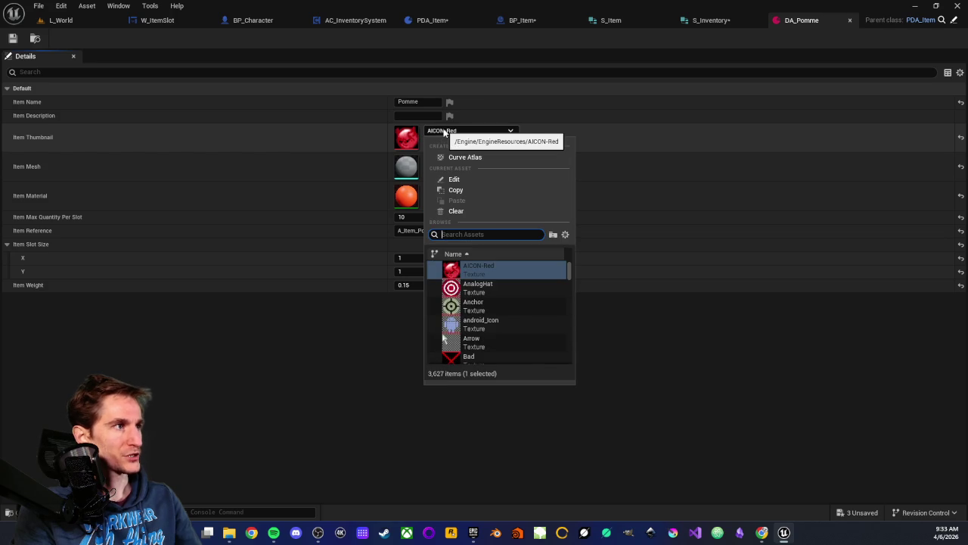
click(444, 132)
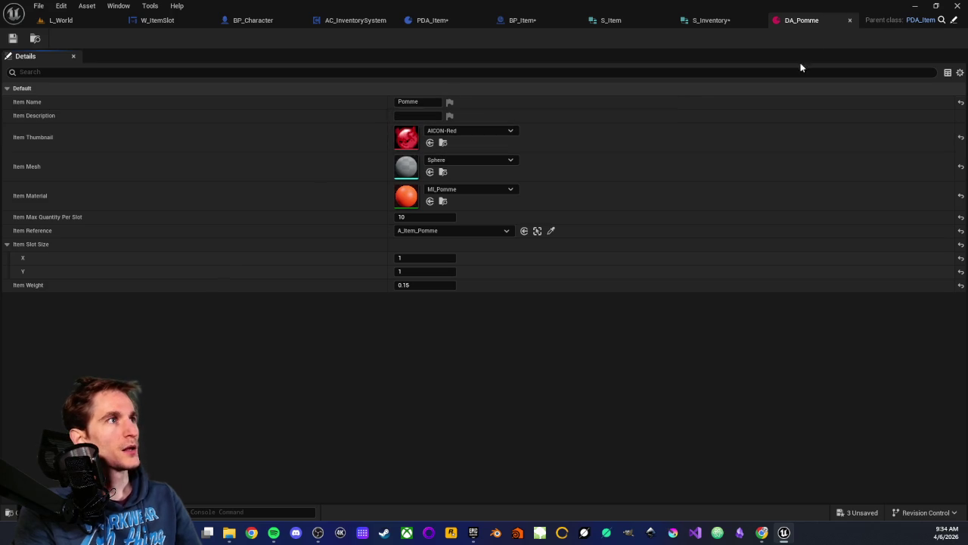
middle_click(812, 25)
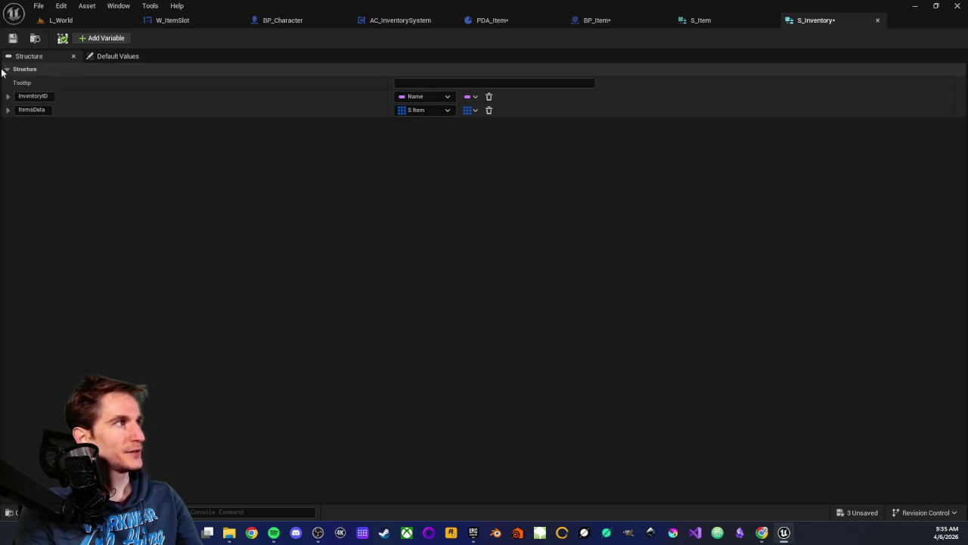
Step: Add a new member to S_Inventory and select its MemberVar_7 placeholder name for renaming
click(101, 40)
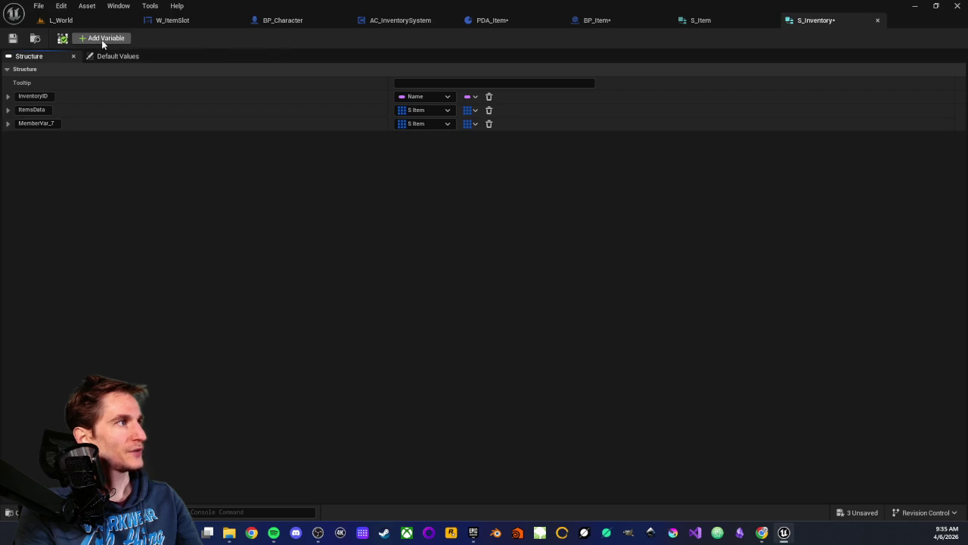
click(37, 123)
double_click(36, 123)
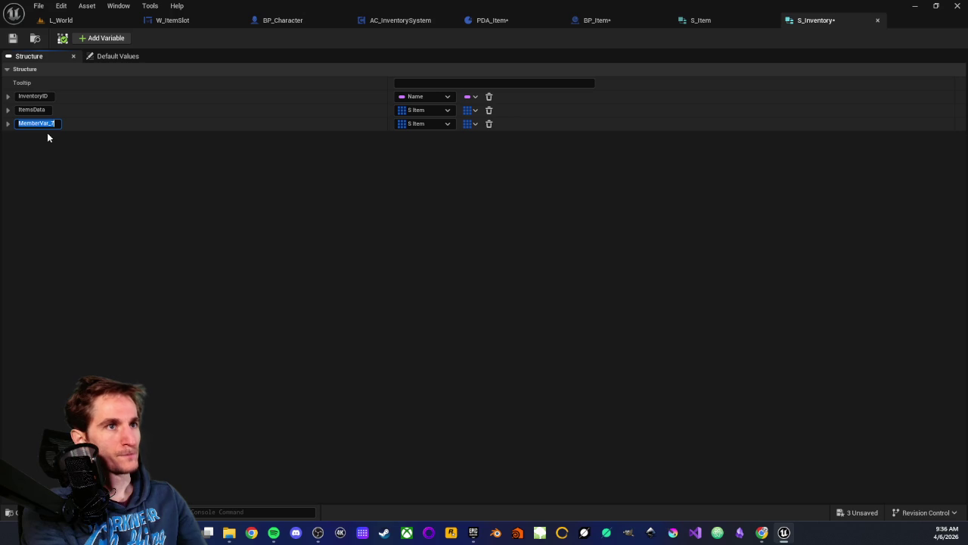
Step: Rename the new S_Inventory member from MemberVar_7 to InventoryMaxStack
text(InventoryMaxS)
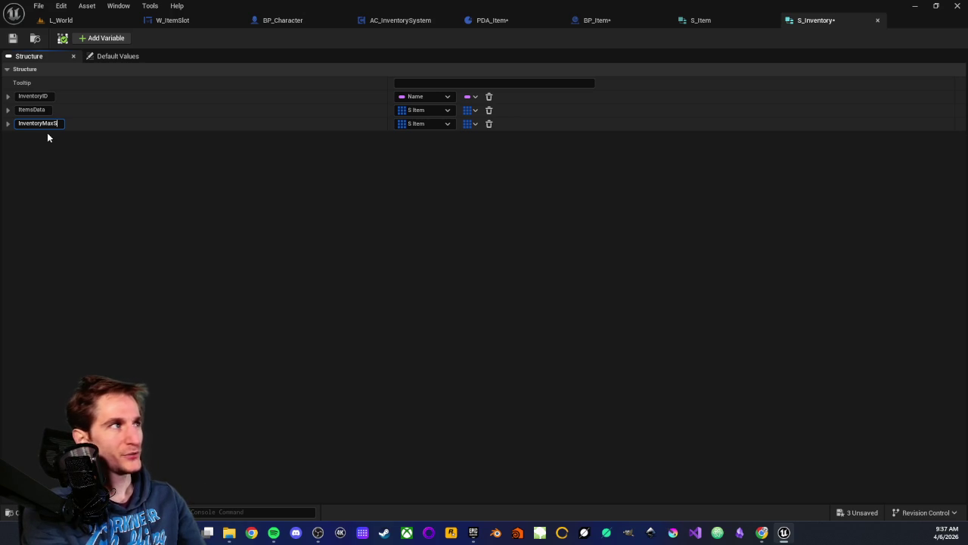
text(Tac)
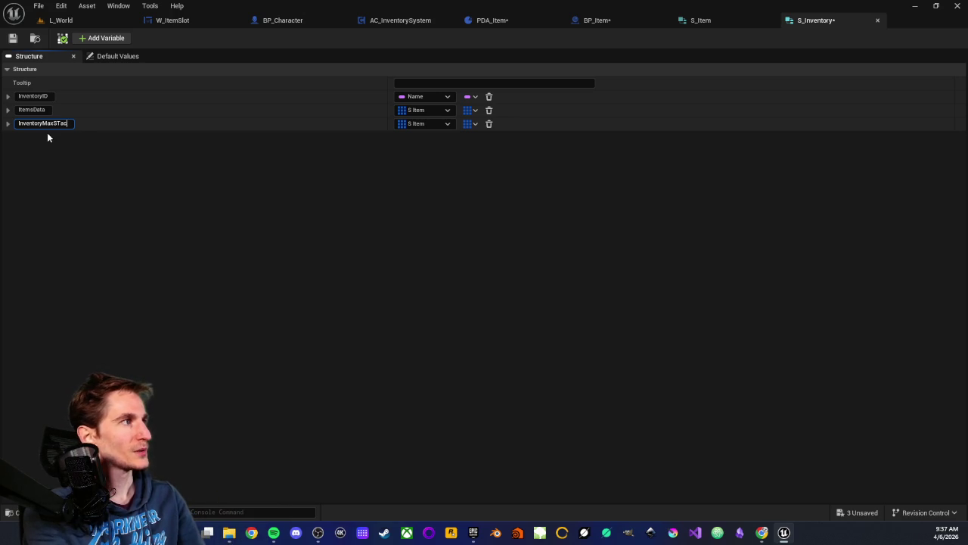
text(t)
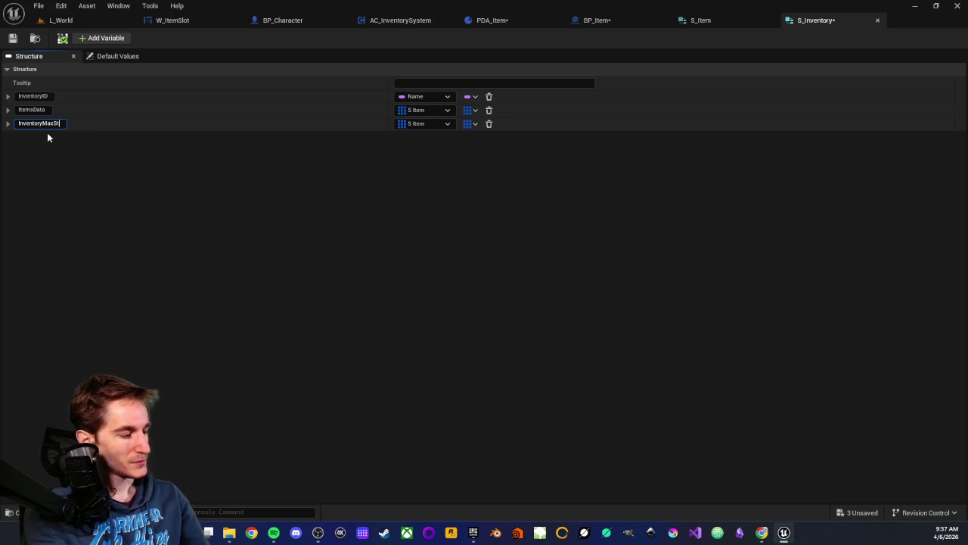
text(ack)
key(Return)
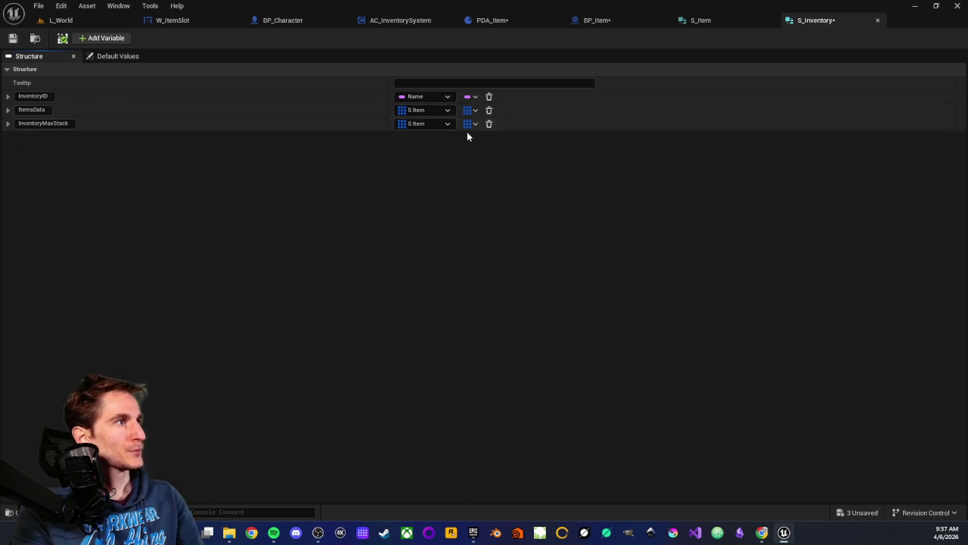
click(447, 123)
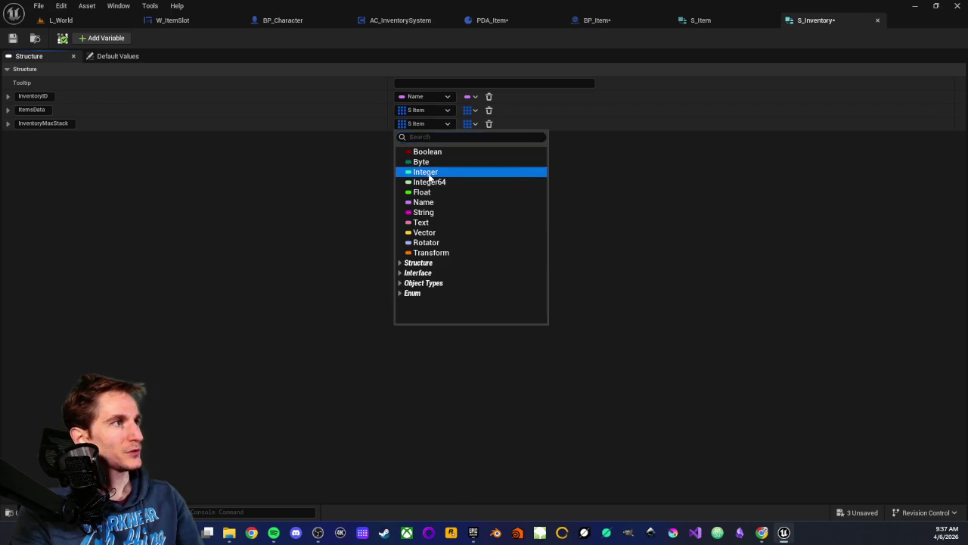
Step: Change InventoryMaxStack's type to Integer with the Single container
click(429, 174)
click(475, 125)
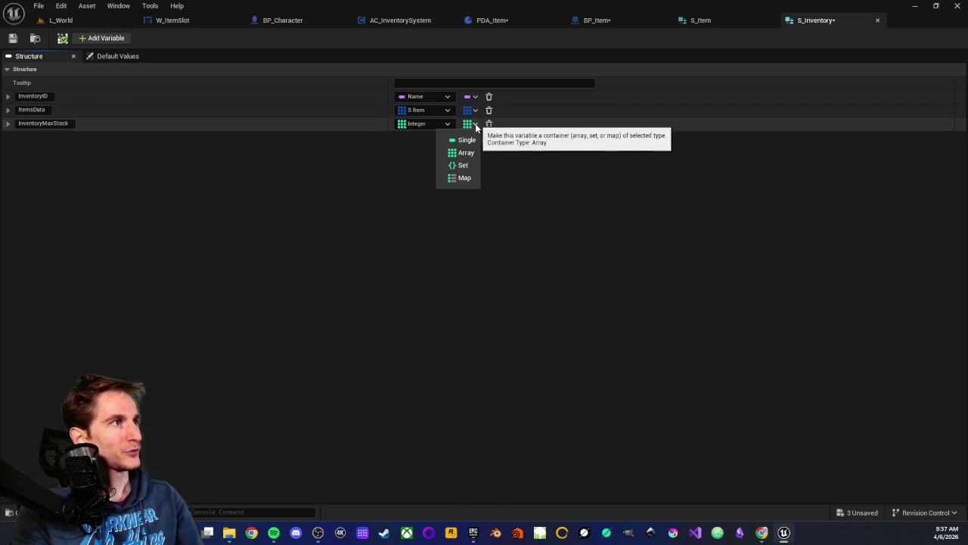
click(467, 140)
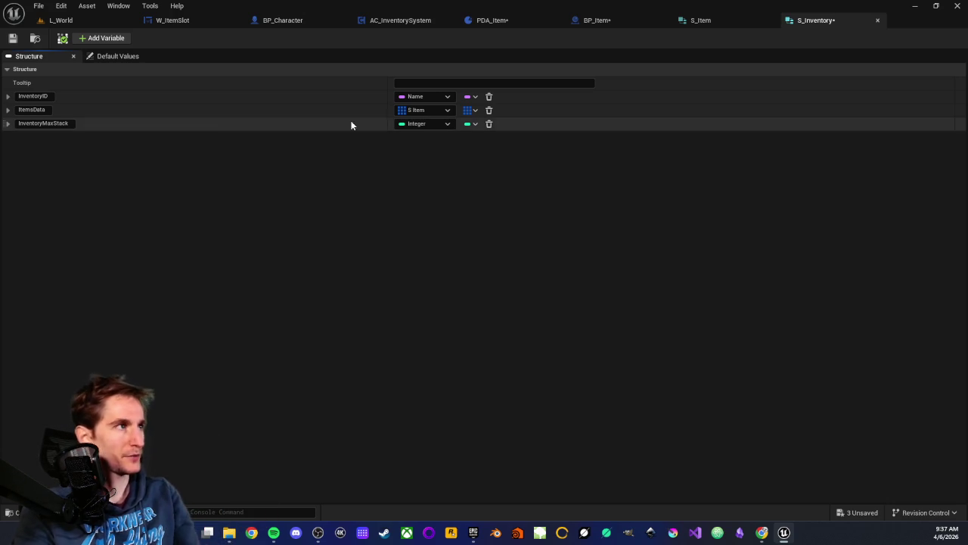
Step: Save S_Inventory, review PDA_Item and the structure, then return to L_World
click(12, 38)
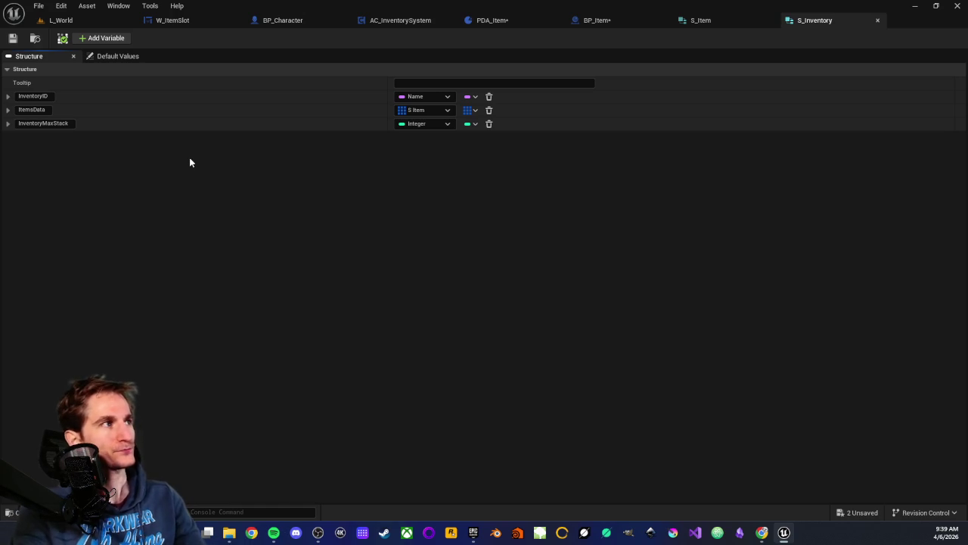
click(504, 20)
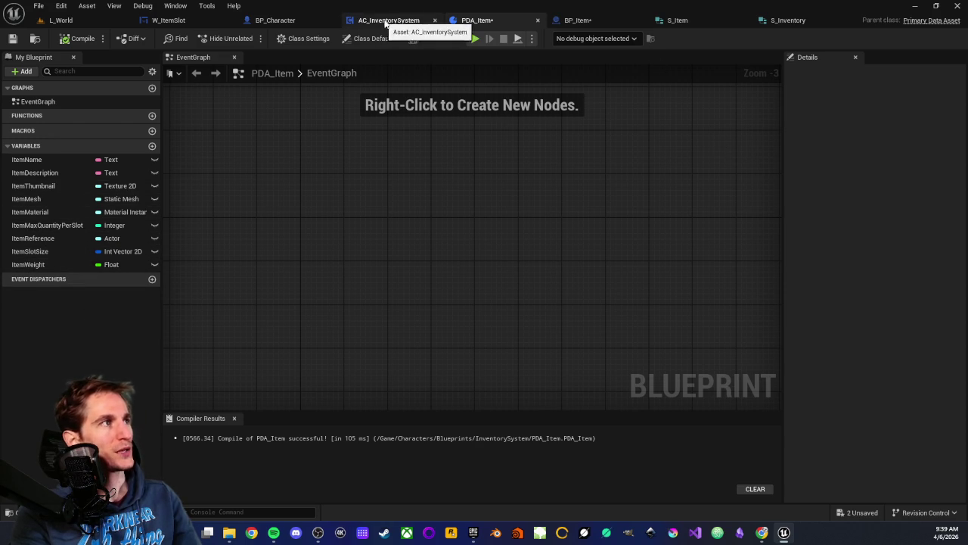
click(801, 20)
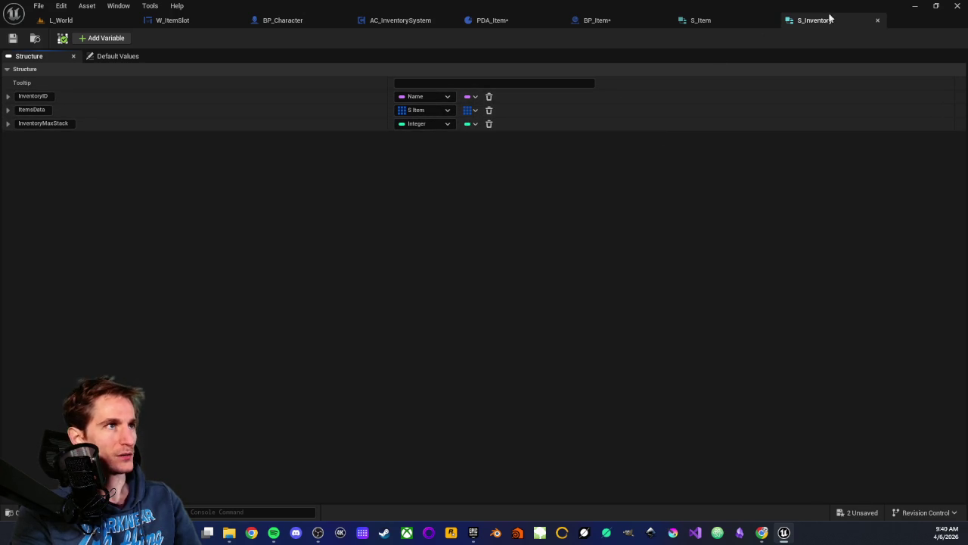
click(83, 21)
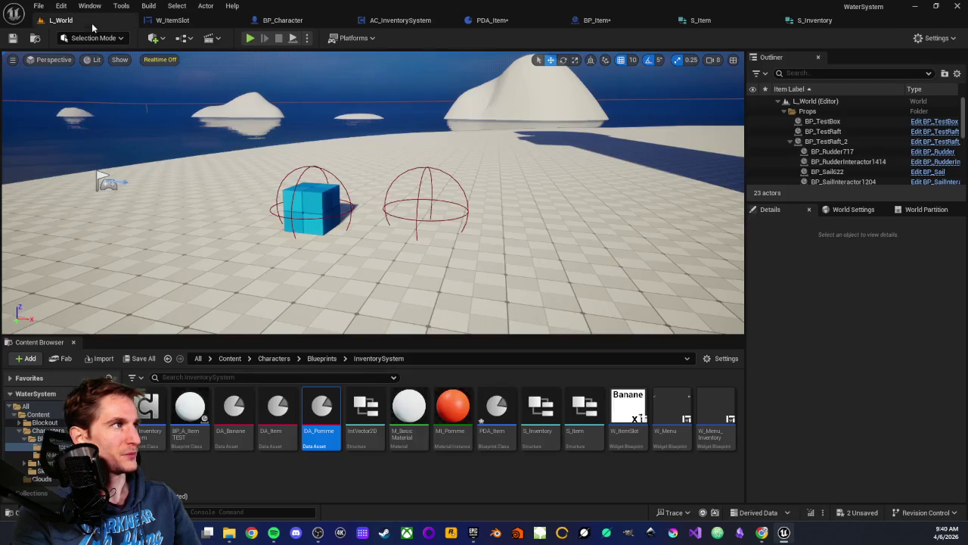
Step: Create a new Data Table in InventorySystem with S_Inventory as its row structure
click(459, 469)
click(500, 435)
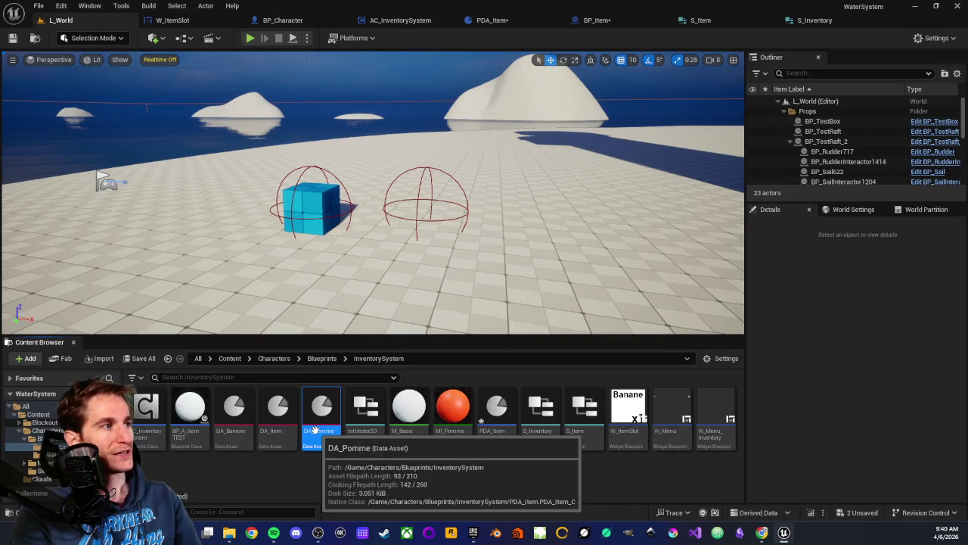
right_click(483, 471)
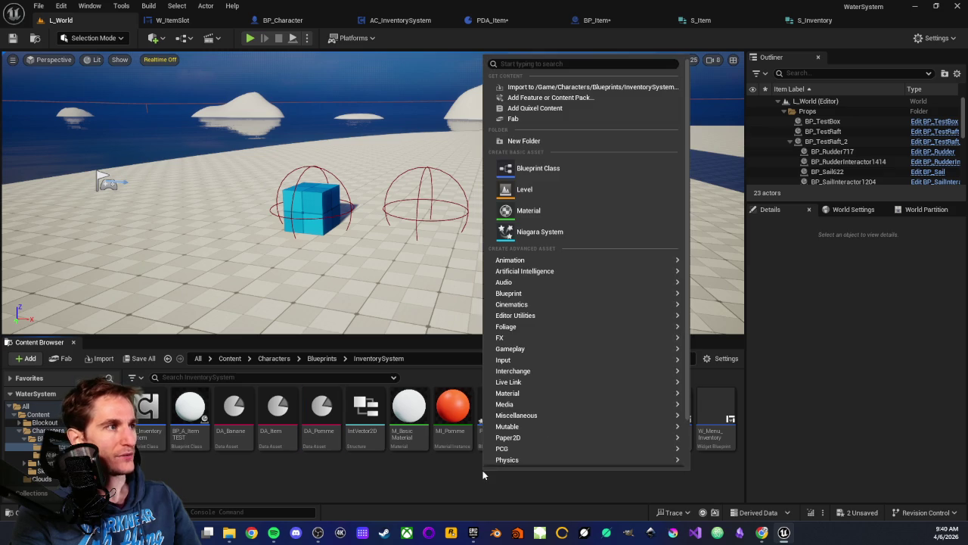
mouse_move(565, 283)
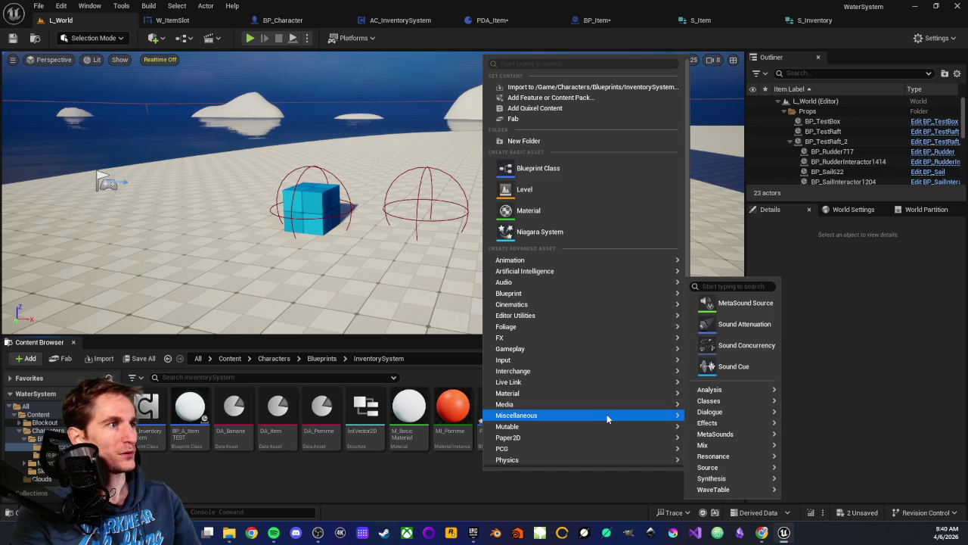
mouse_move(607, 415)
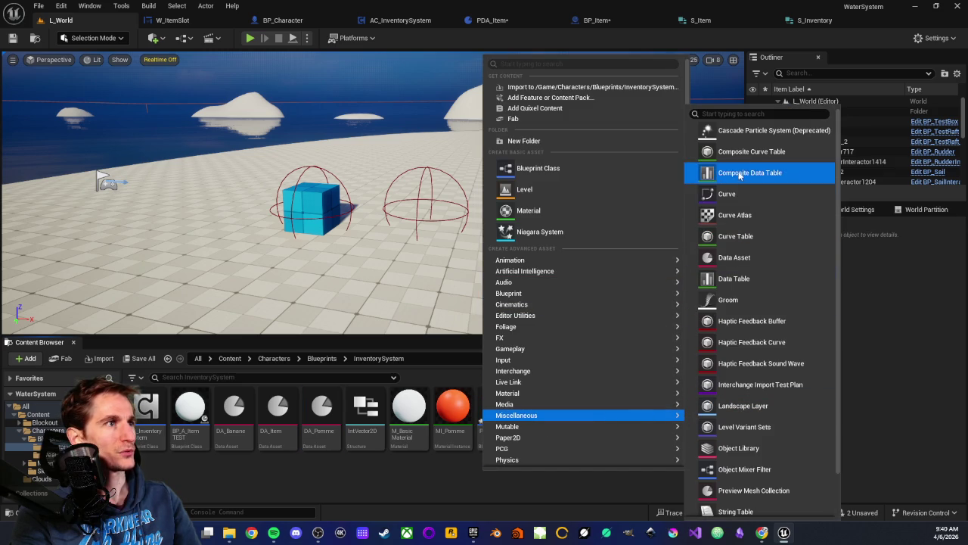
click(745, 280)
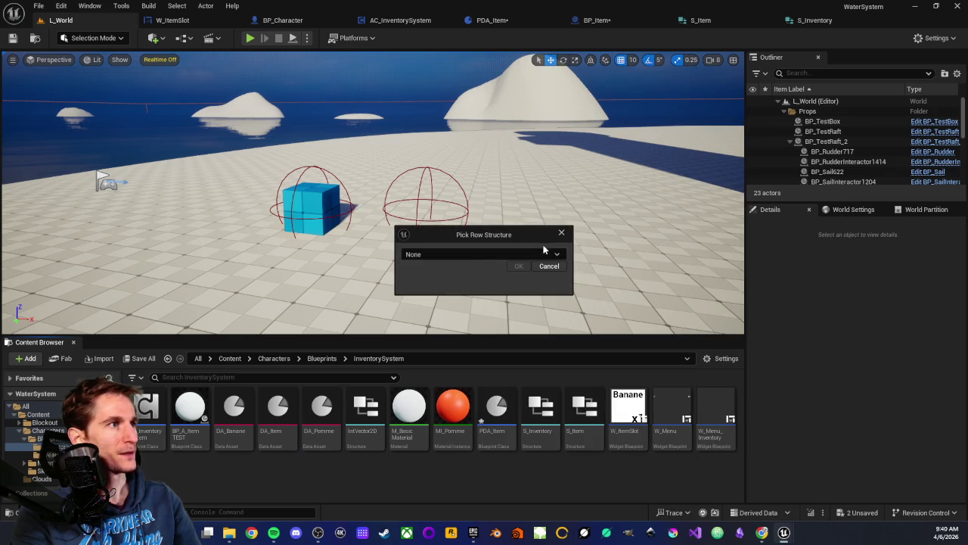
click(558, 254)
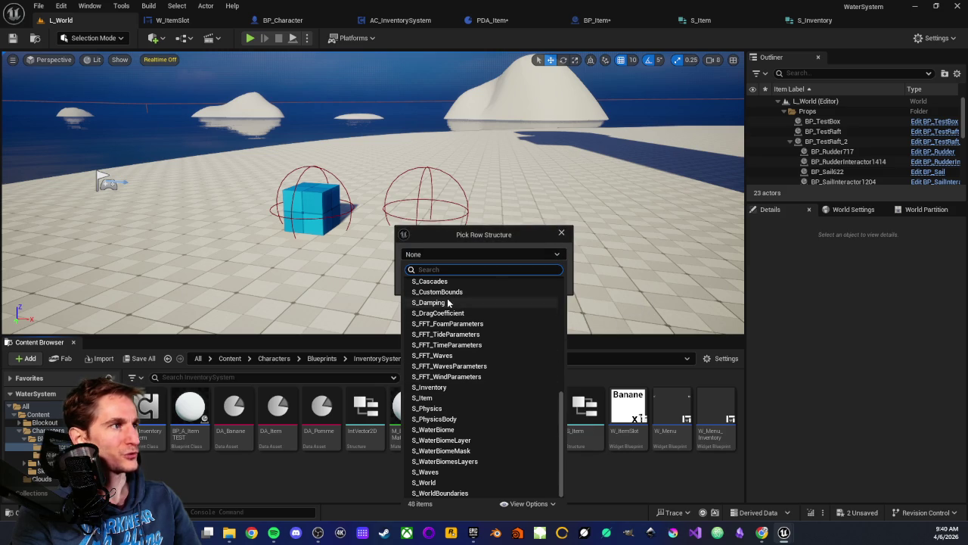
click(444, 387)
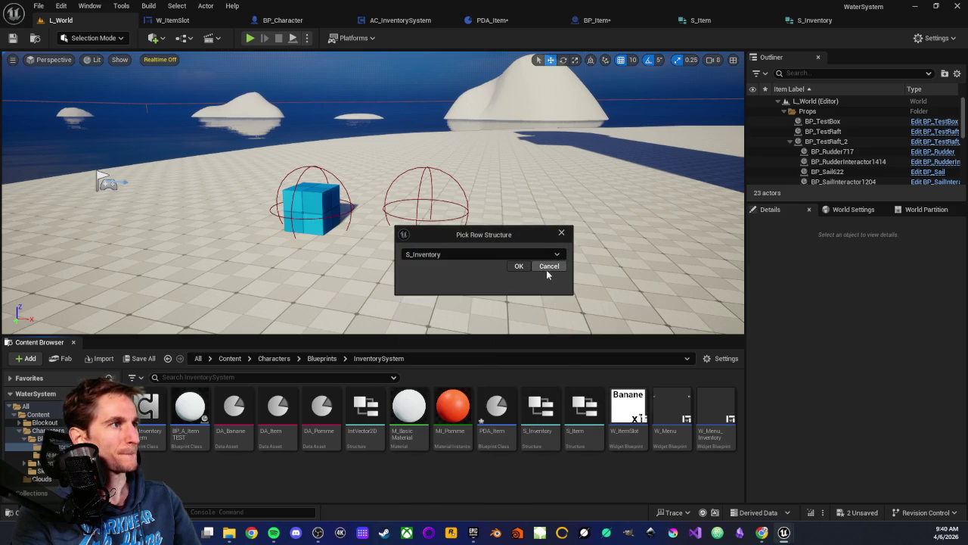
click(520, 268)
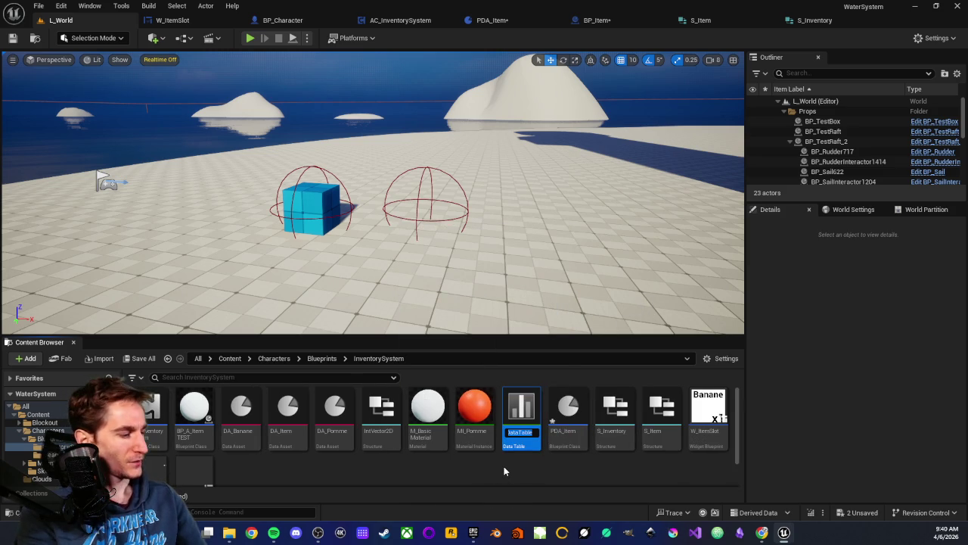
Step: Name the data table DT_Inventory and open it for editing
text(DT_)
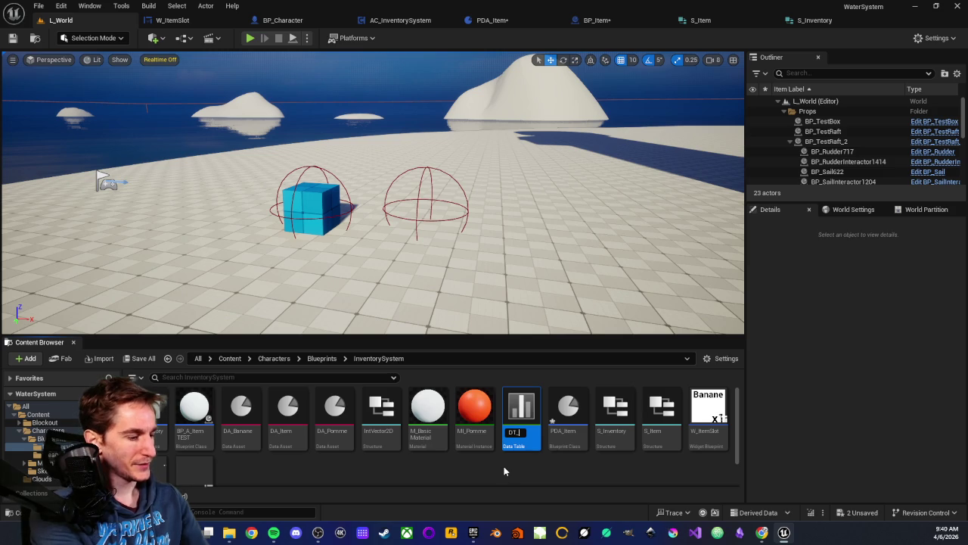
text(Inventor)
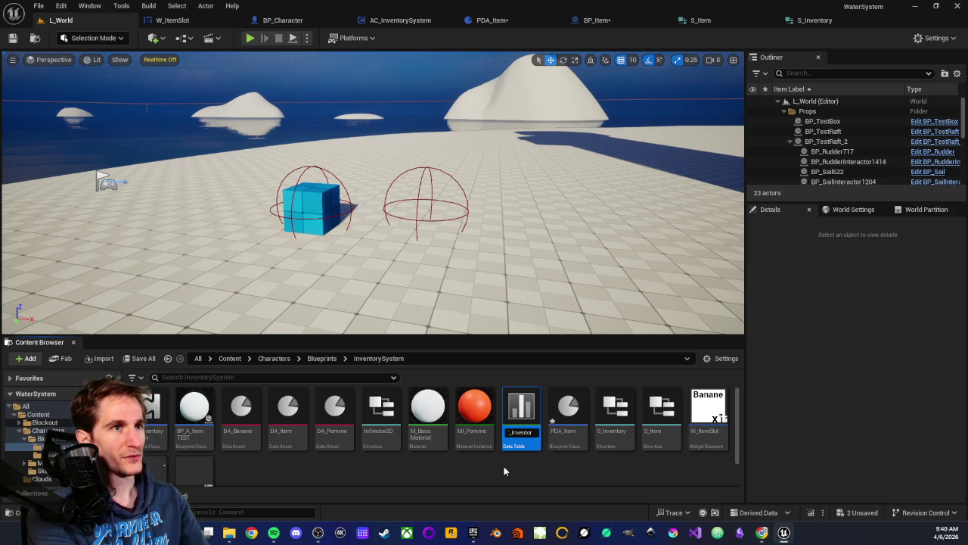
text(y)
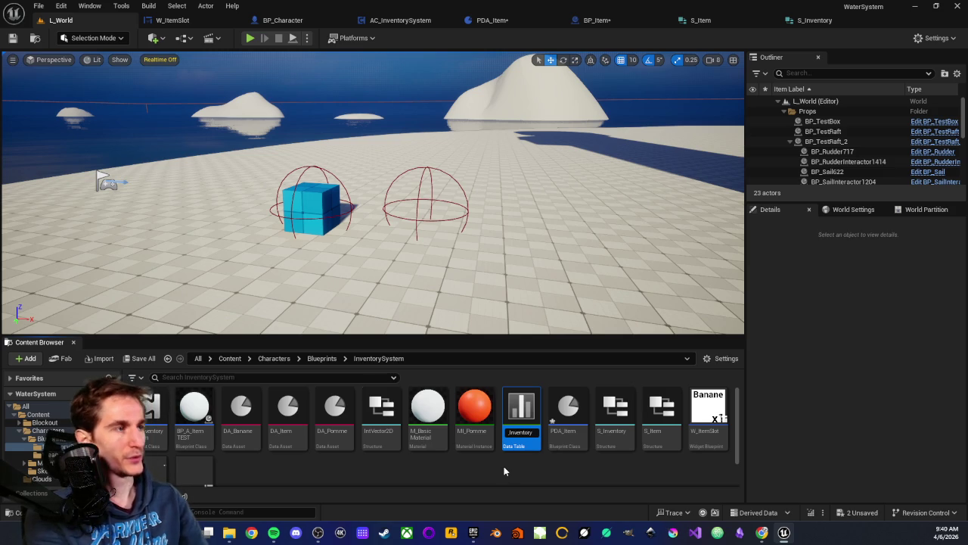
key(Return)
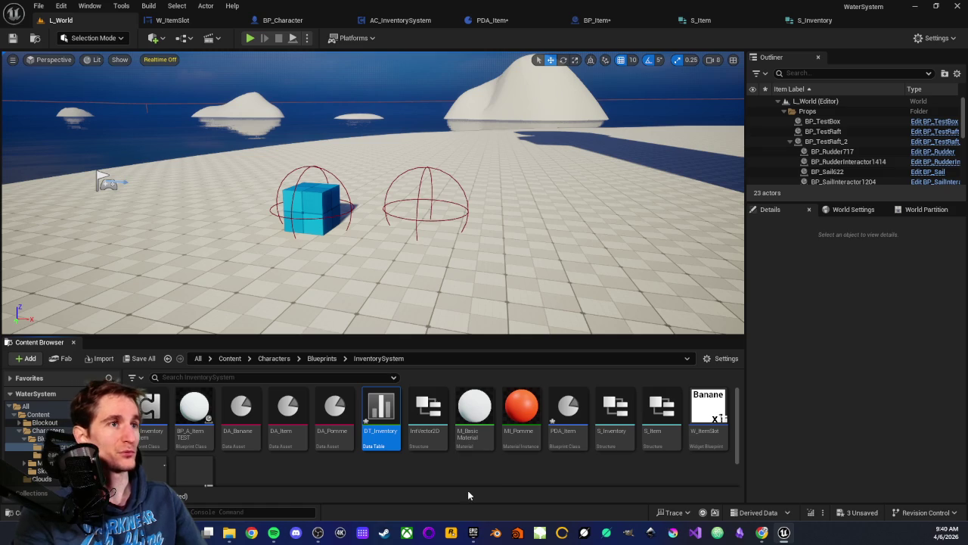
click(356, 481)
double_click(376, 429)
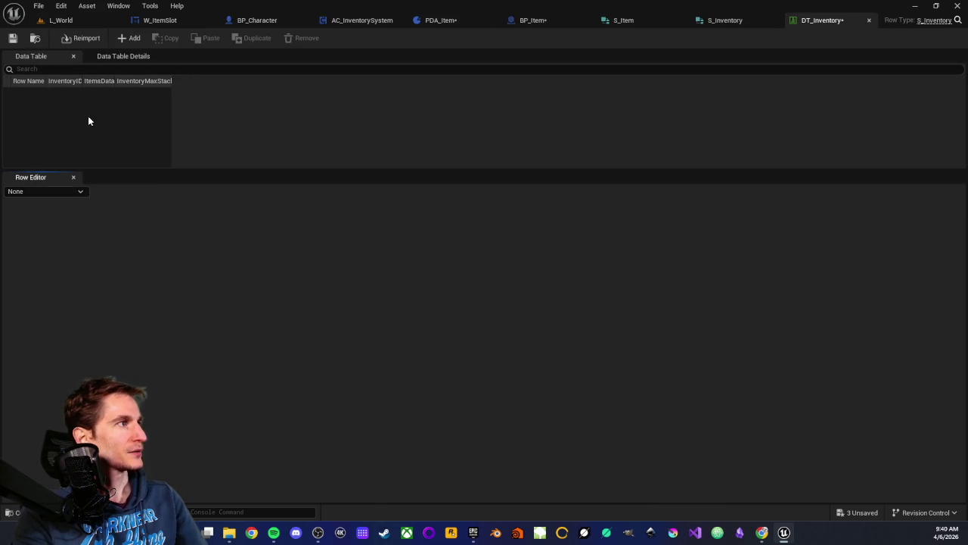
Step: Add NewRow to DT_Inventory, try three ItemsData elements, then empty the array
click(131, 38)
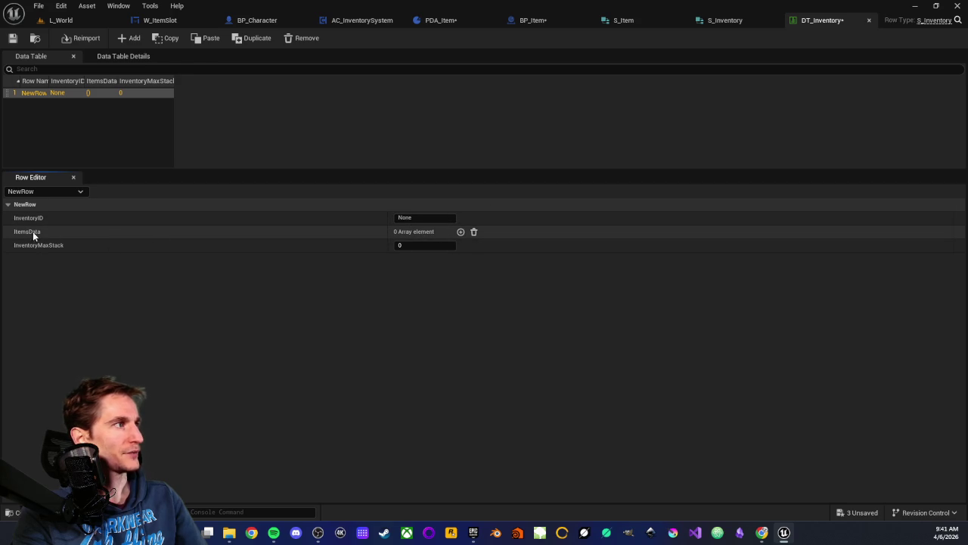
click(461, 231)
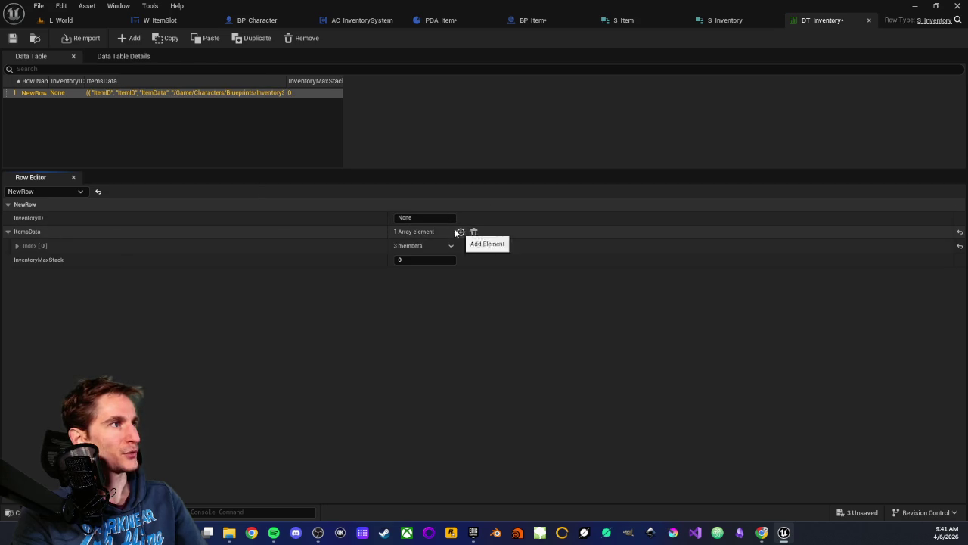
click(461, 232)
click(461, 232)
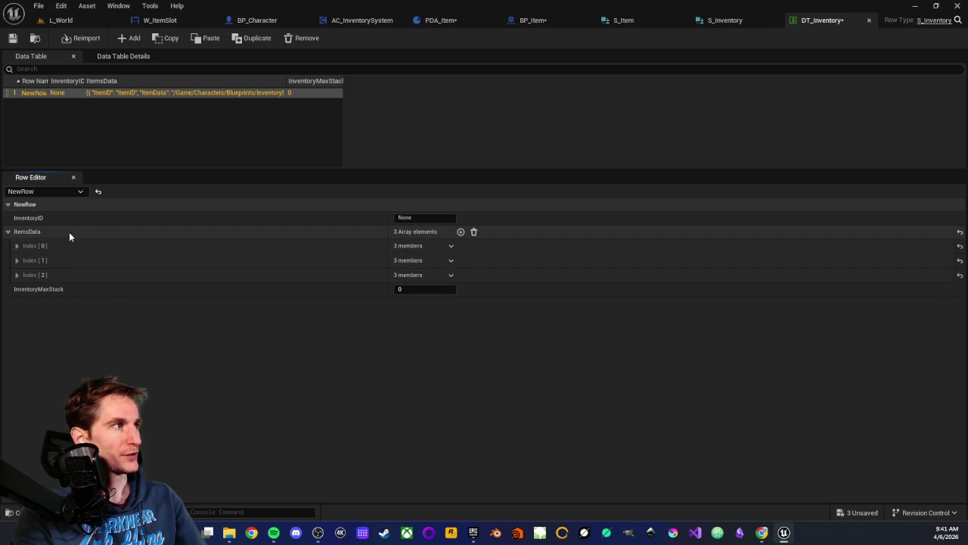
click(17, 247)
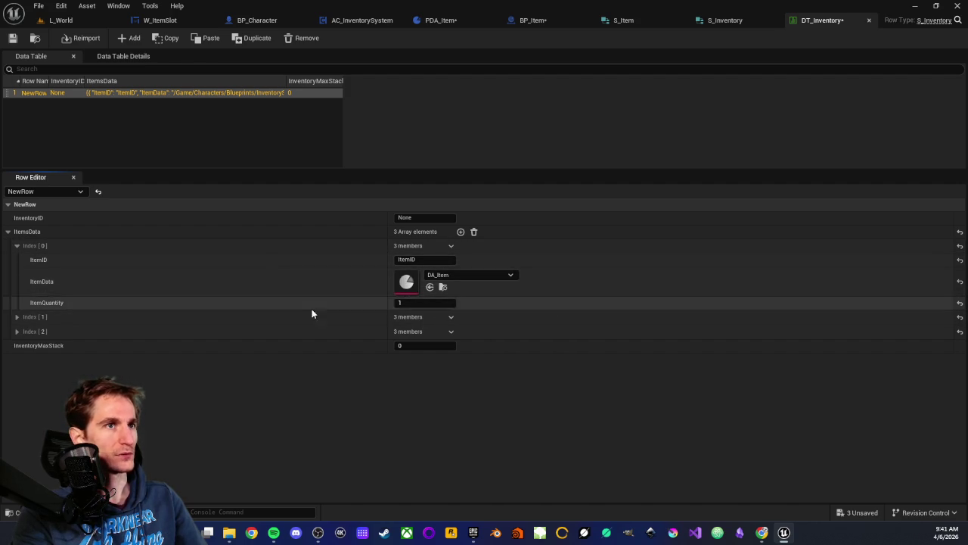
click(16, 245)
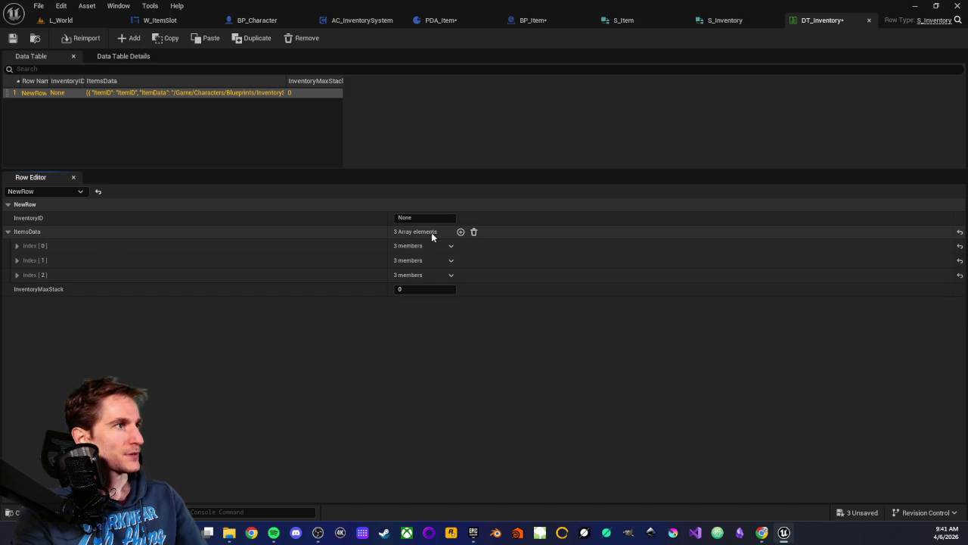
click(473, 232)
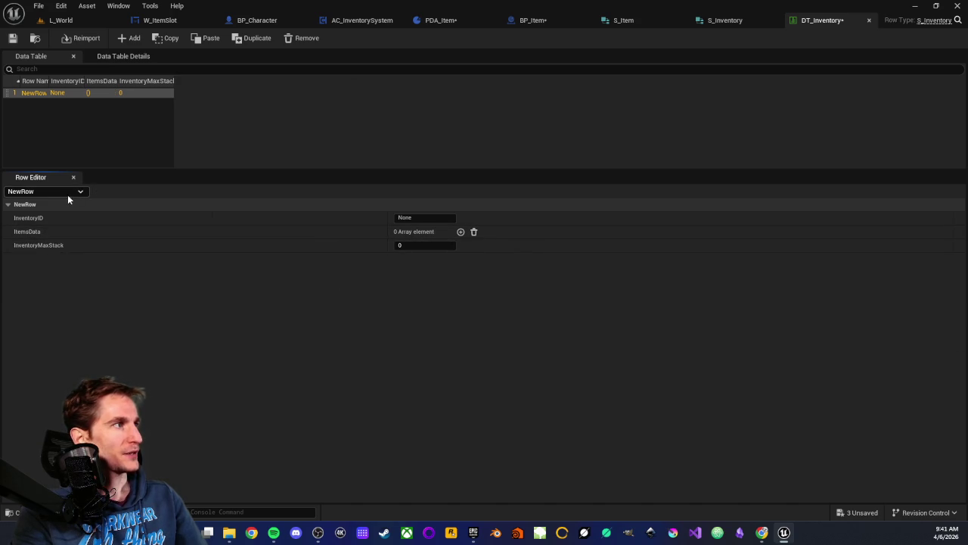
Step: Add two more rows, inspect each row and widen the InventoryMaxStack column
click(130, 39)
click(131, 38)
click(130, 38)
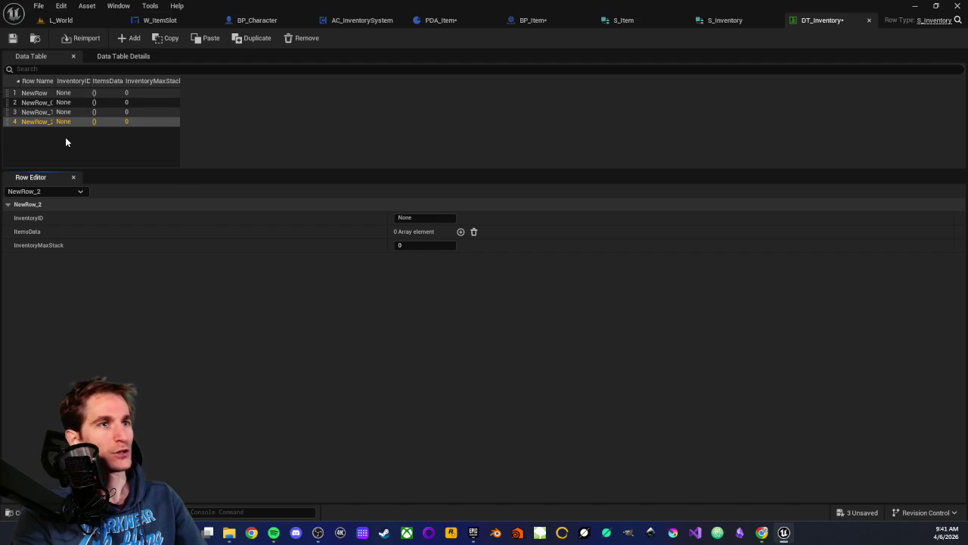
click(34, 93)
click(33, 102)
click(31, 112)
click(29, 121)
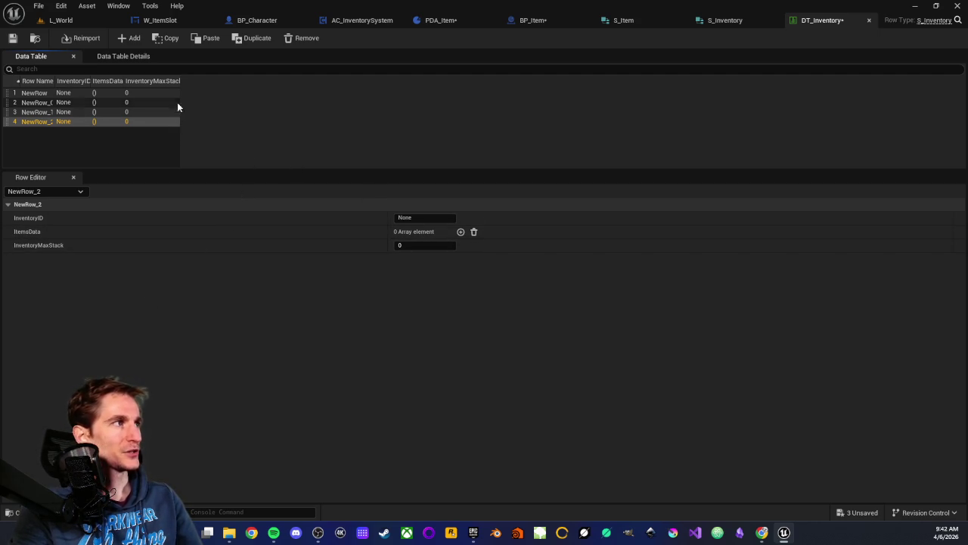
mouse_move(180, 79)
mouse_down()
mouse_move(668, 32)
mouse_move(951, 121)
mouse_move(815, 112)
mouse_move(827, 113)
mouse_up()
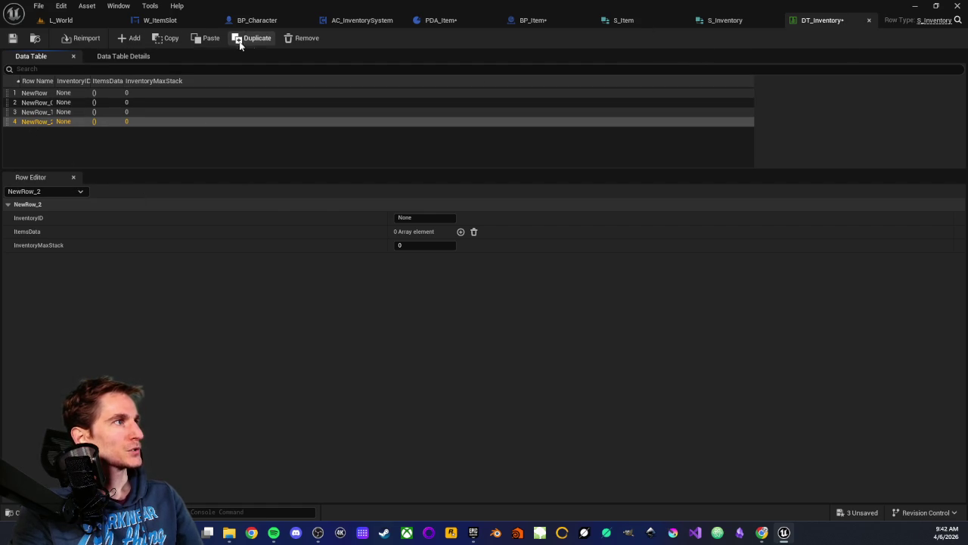
Step: Remove every row from DT_Inventory and save it
click(297, 38)
click(297, 37)
click(297, 38)
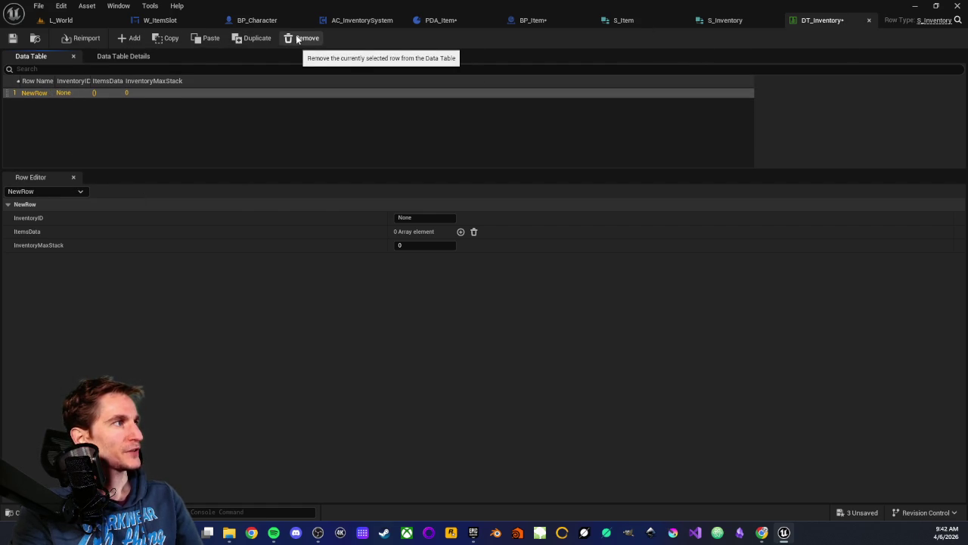
click(297, 38)
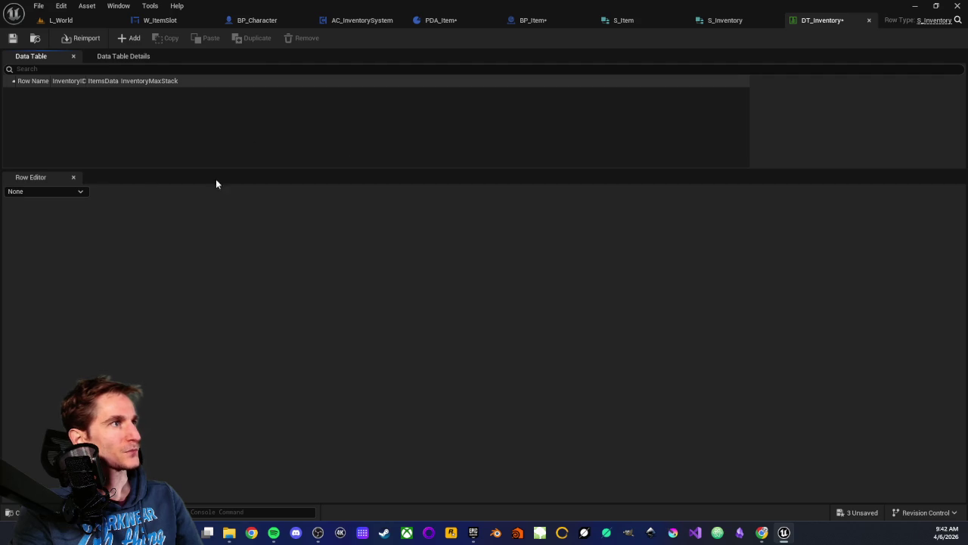
click(12, 38)
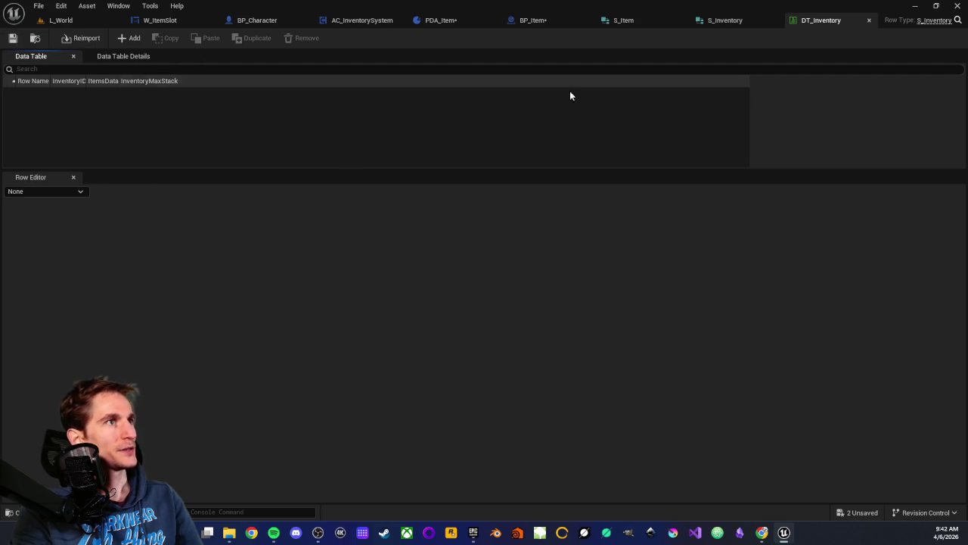
Step: Close the DT_Inventory editor and go back to the L_World Content Browser
middle_click(811, 20)
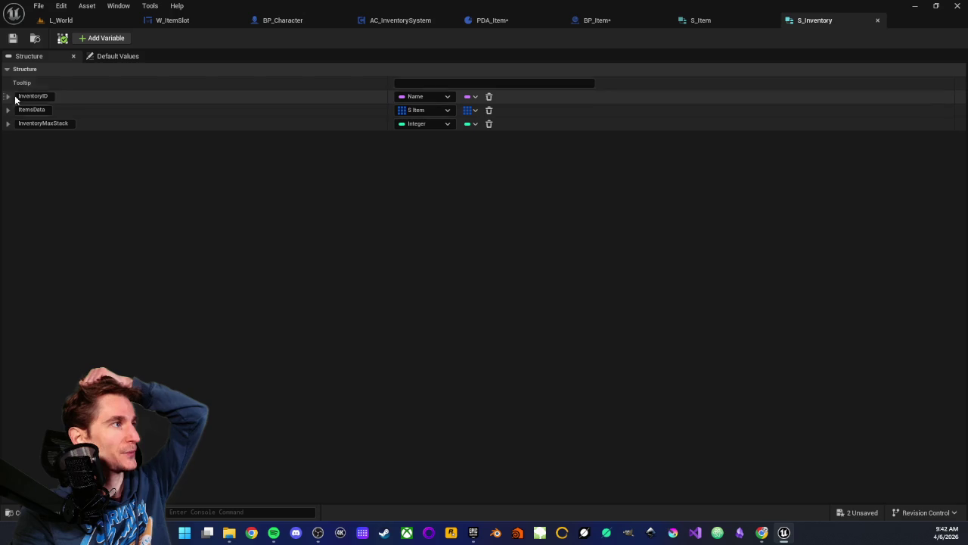
click(59, 20)
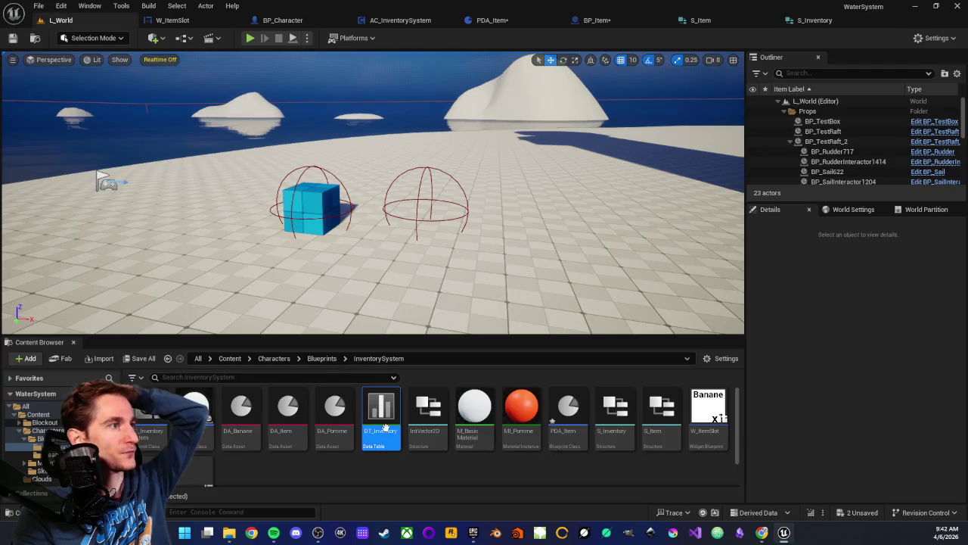
scroll(375, 447, down, 2)
scroll(369, 439, up, 2)
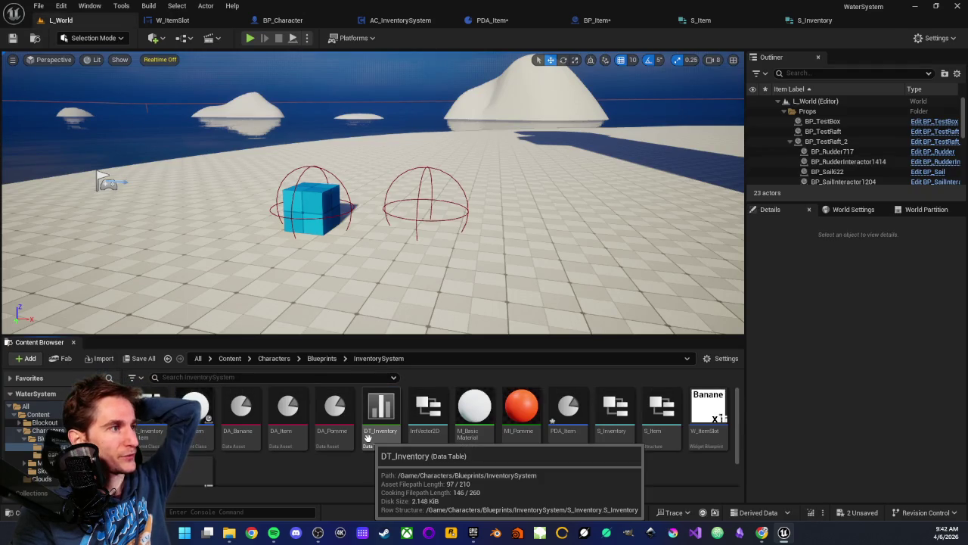
scroll(368, 439, down, 2)
Step: Create a PrimaryDataAsset blueprint named PDA_Inventory in InventorySystem and open it
right_click(368, 450)
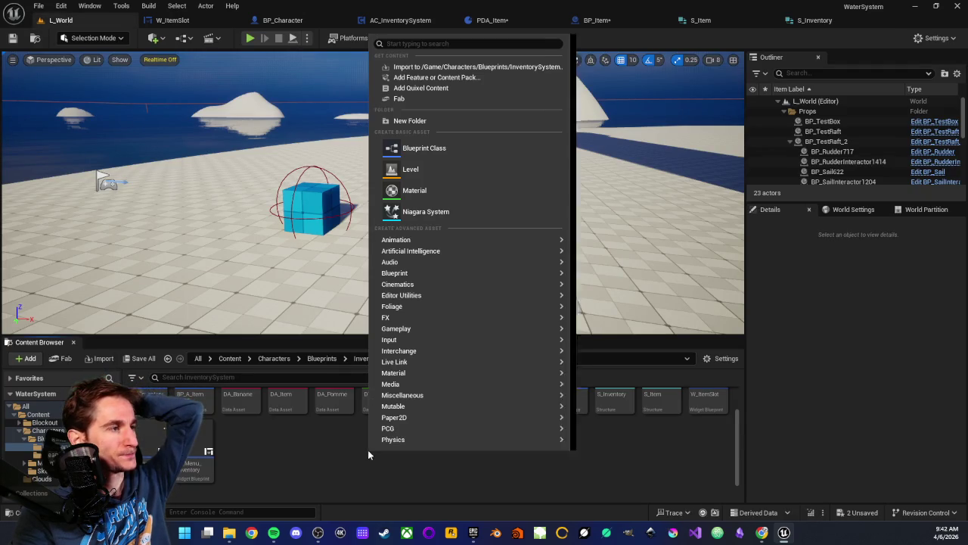
click(424, 148)
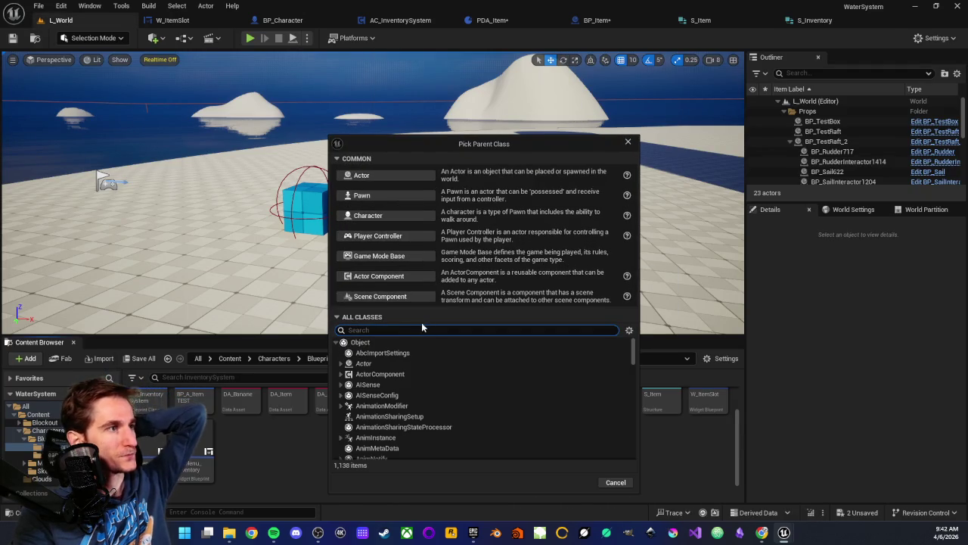
text(pda)
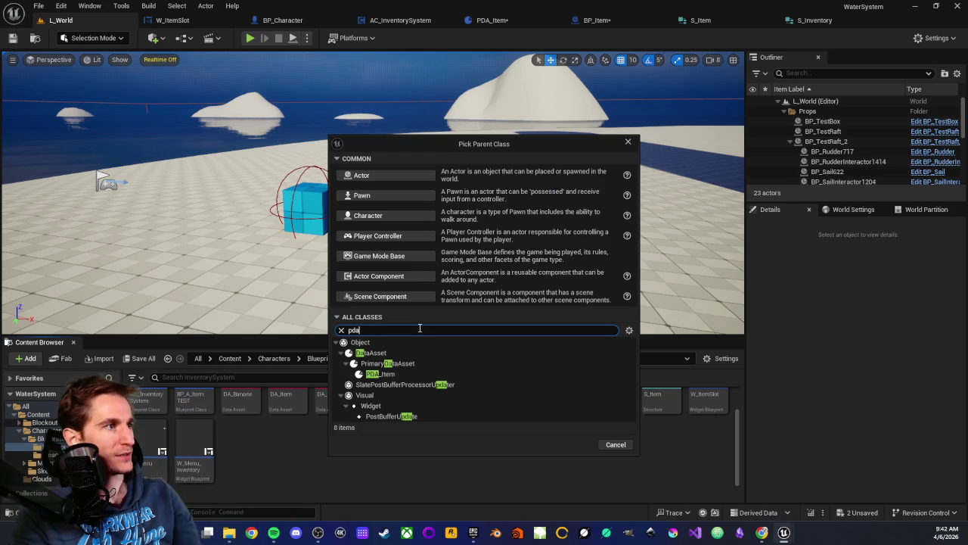
click(387, 363)
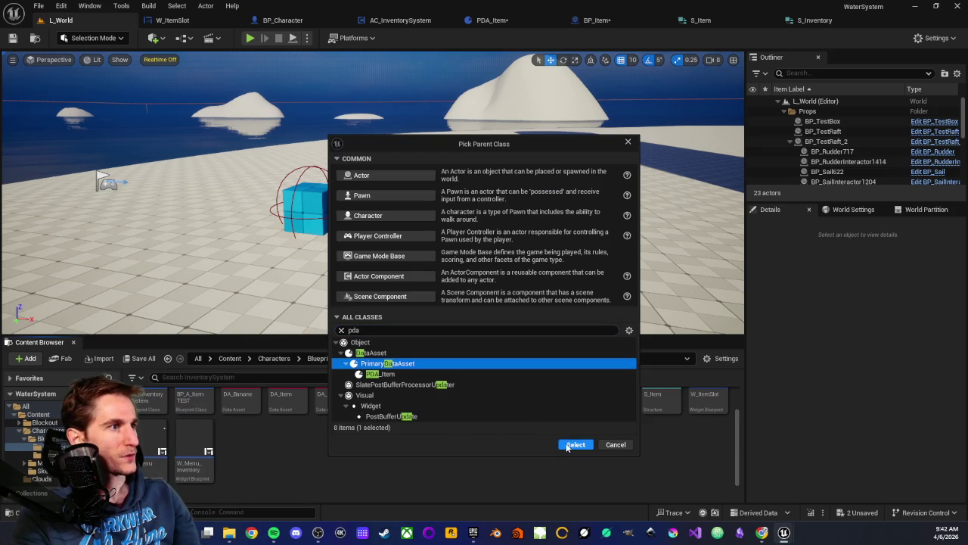
click(575, 444)
text(PDA_Invent)
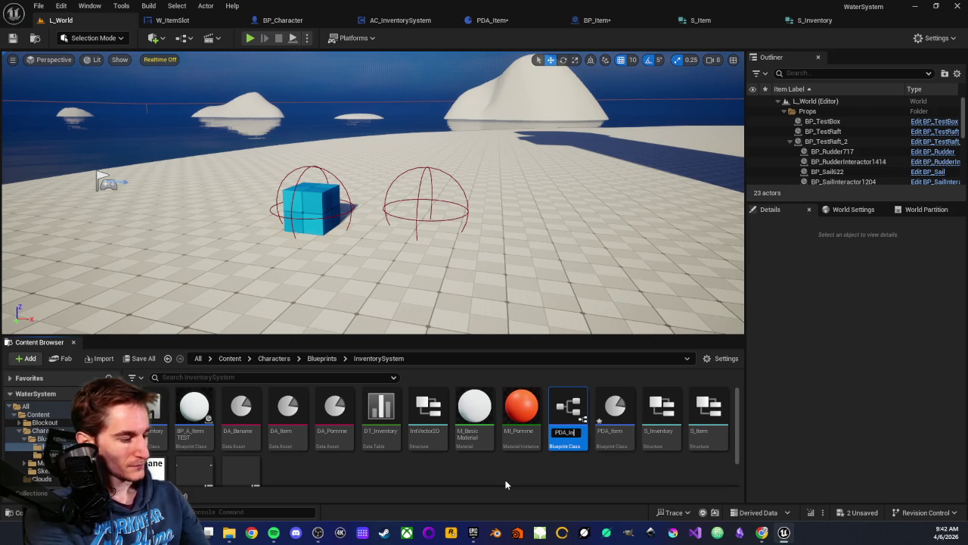
text(ory)
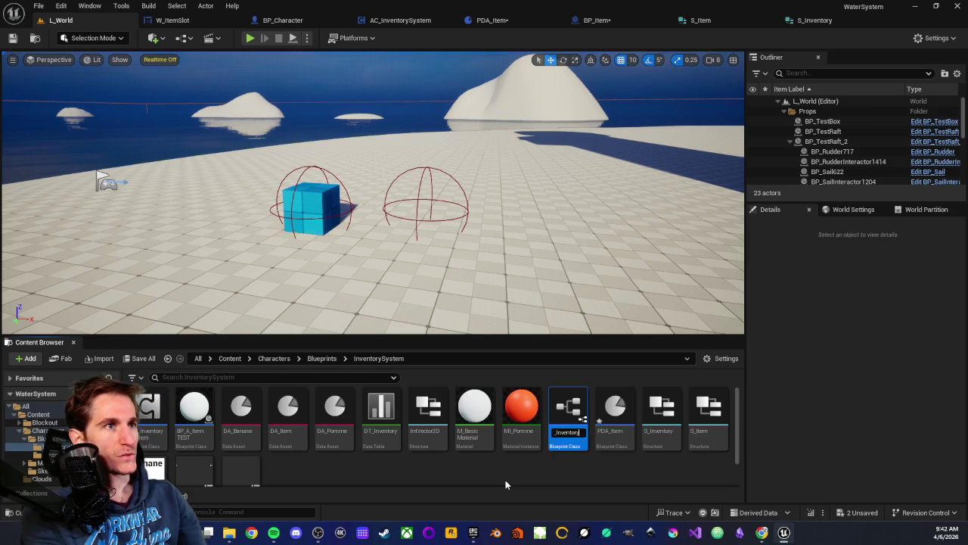
key(Return)
double_click(571, 434)
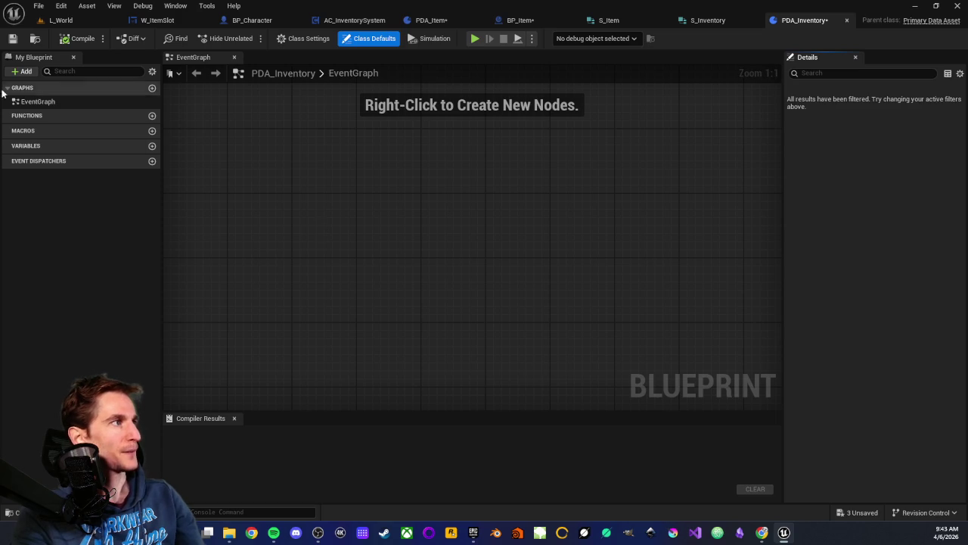
Step: Add an InventoryID variable of type Name to PDA_Inventory
click(151, 146)
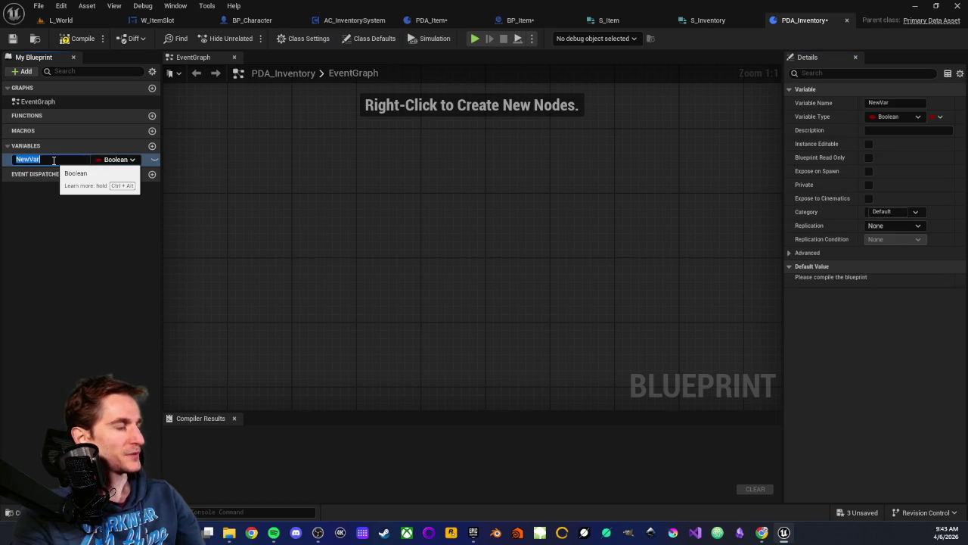
text(InventoryID)
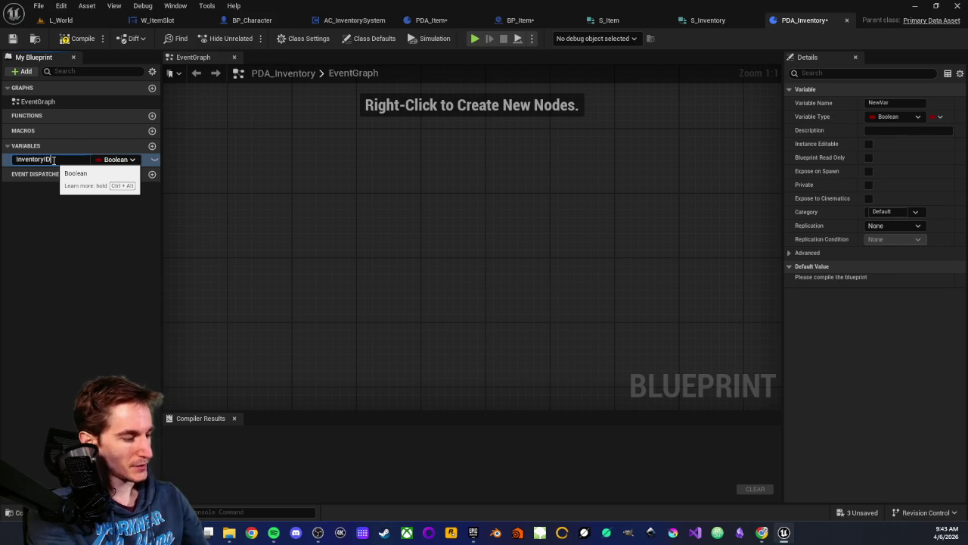
key(Return)
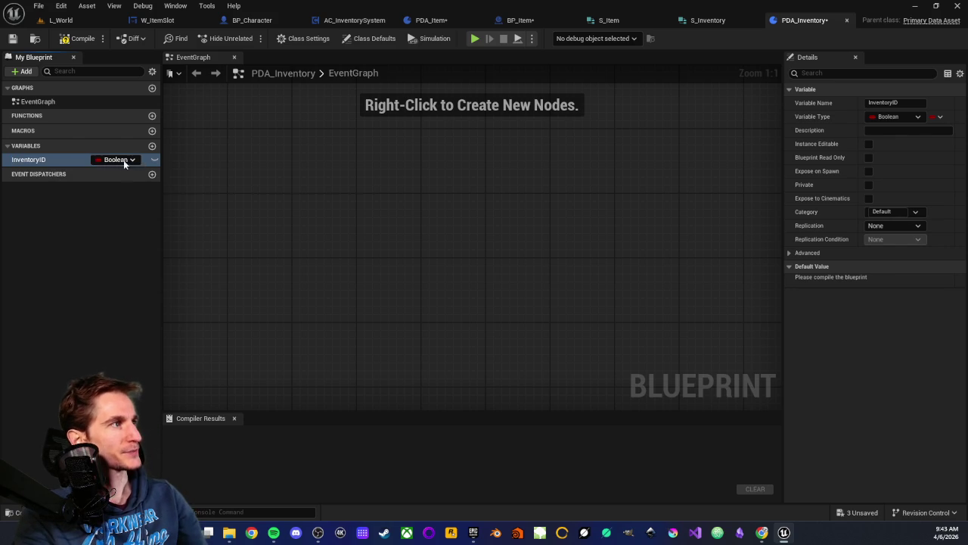
click(133, 159)
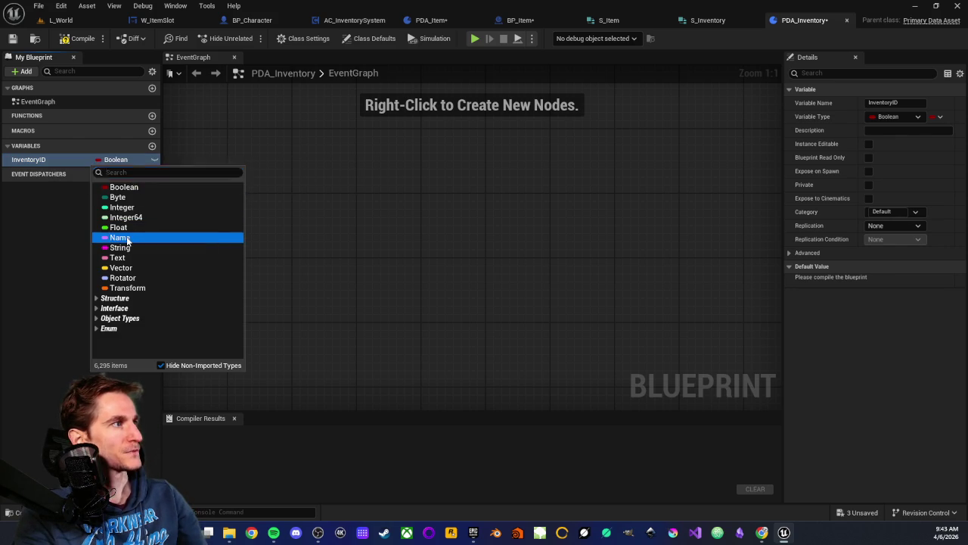
click(127, 241)
Step: Add an InventoryName variable of type Text
click(152, 145)
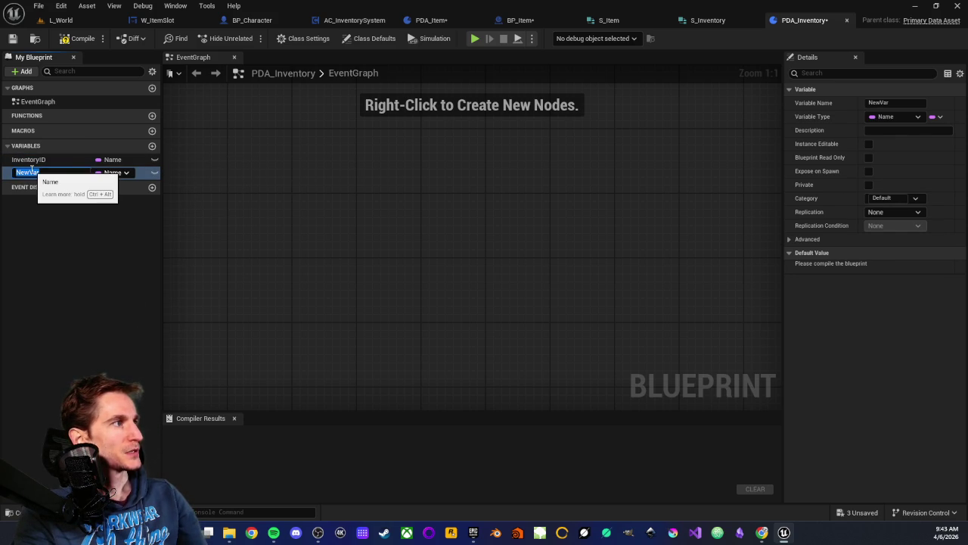
text(Inventory)
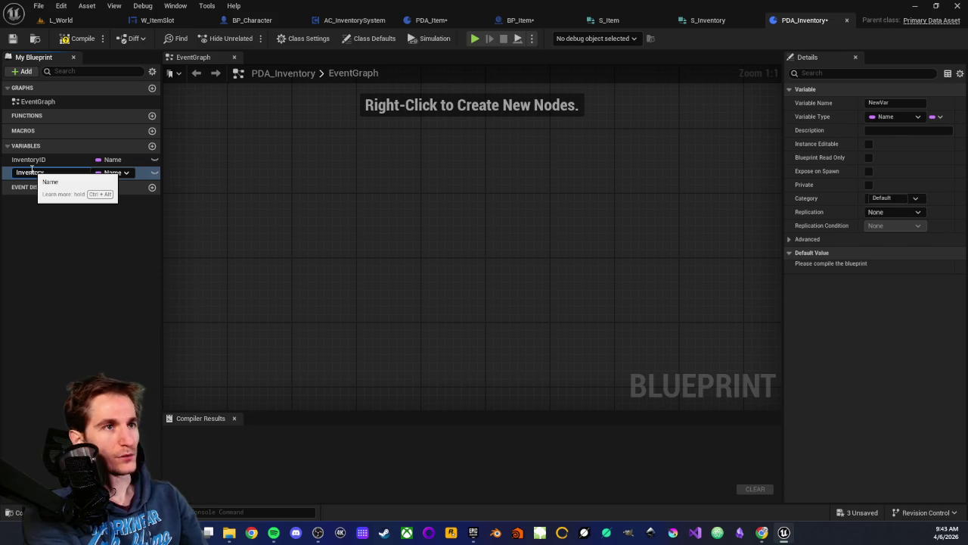
text(Name)
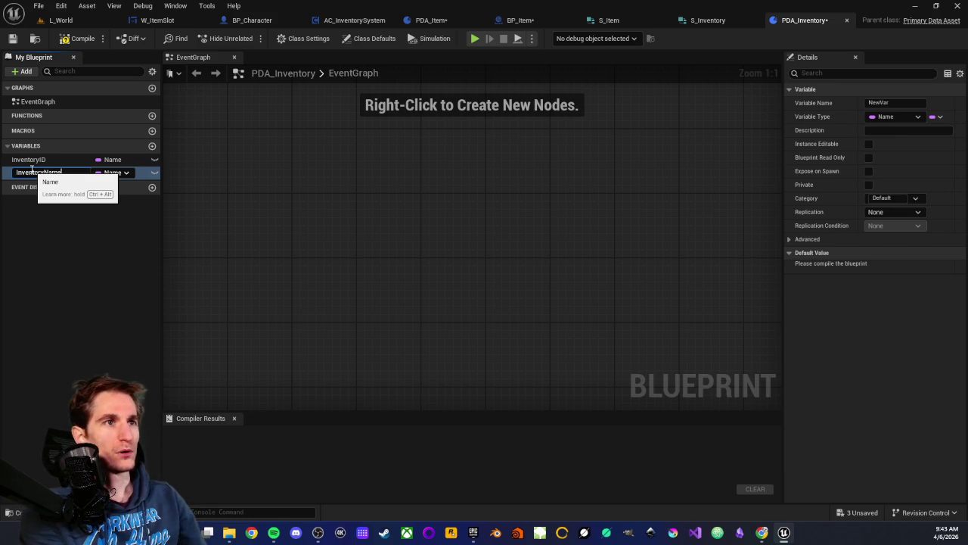
key(Return)
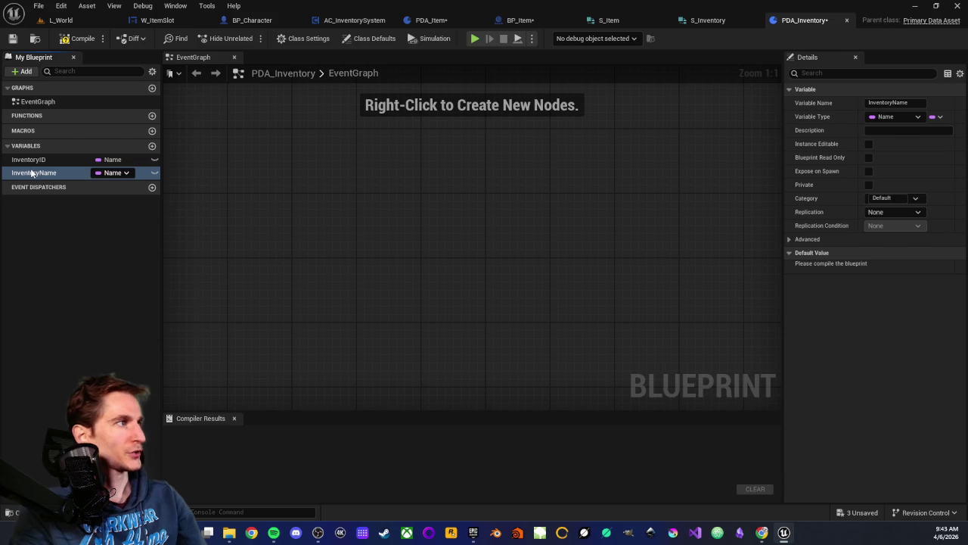
click(125, 173)
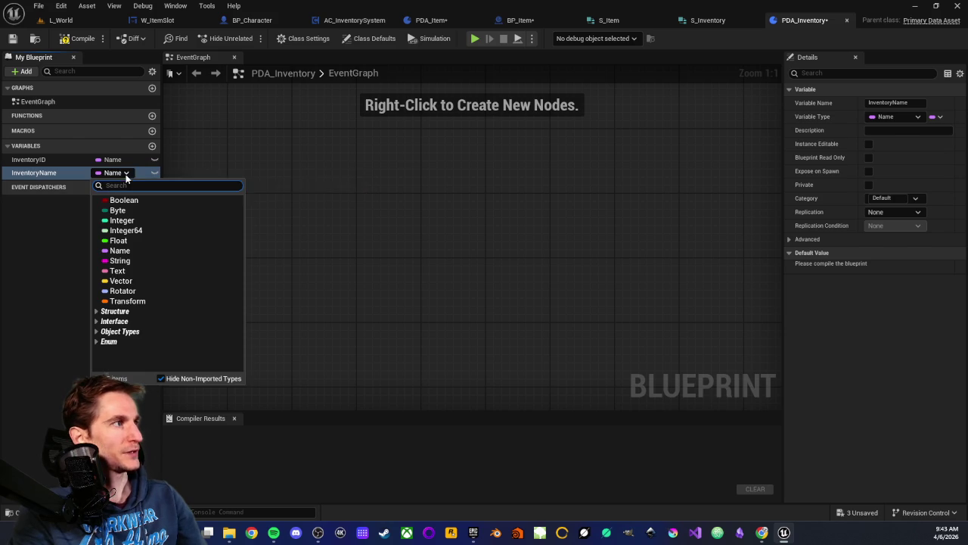
click(118, 271)
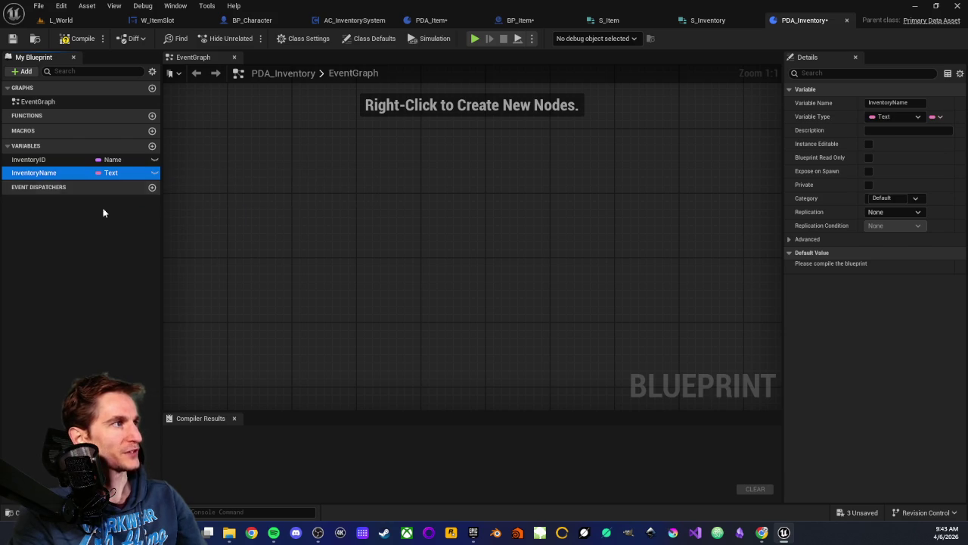
Step: Add an InventoryDescription Text variable, then compile, save and close PDA_Inventory
click(151, 147)
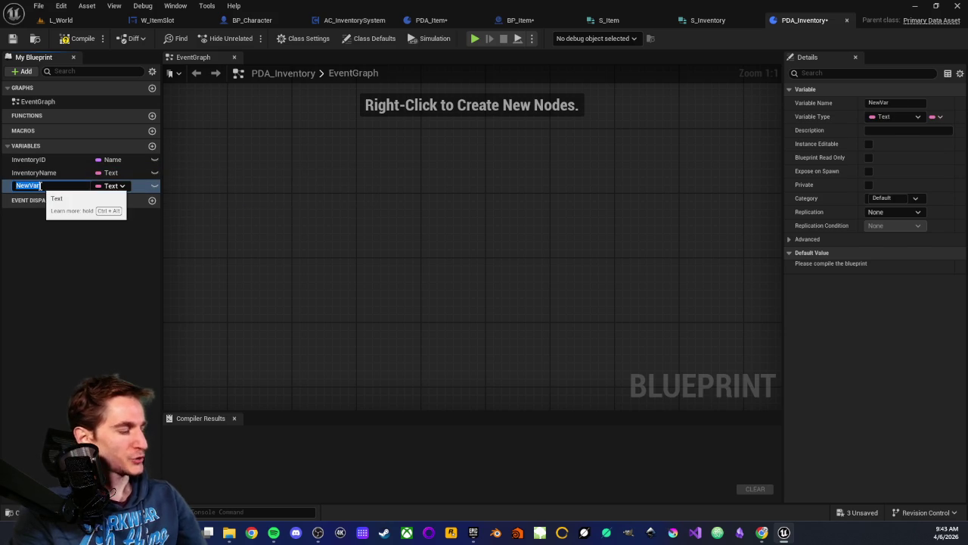
text(Invent)
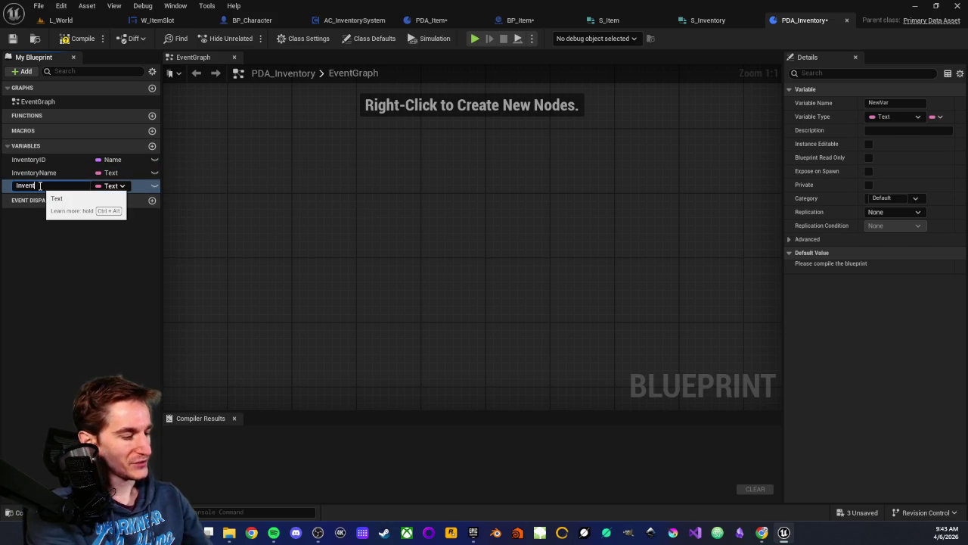
text(oryDescription)
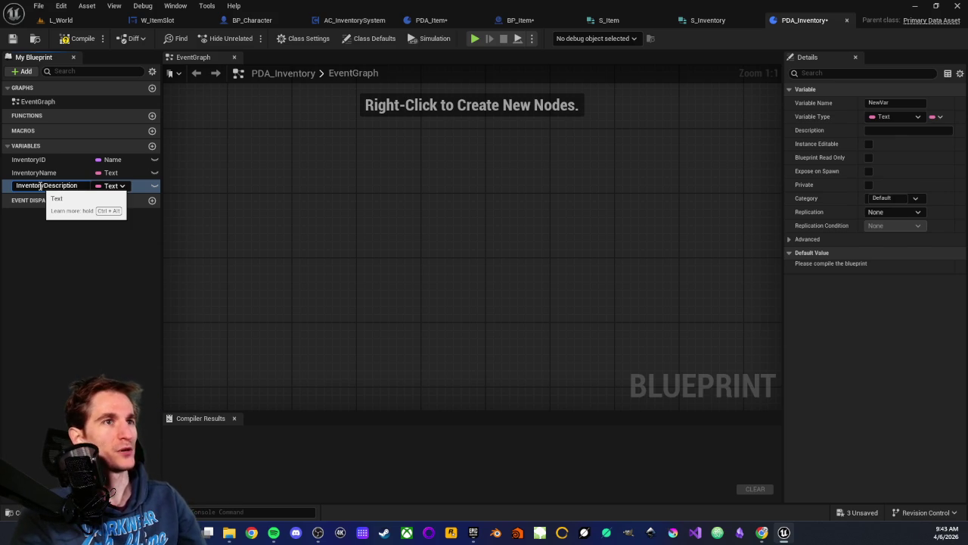
key(Return)
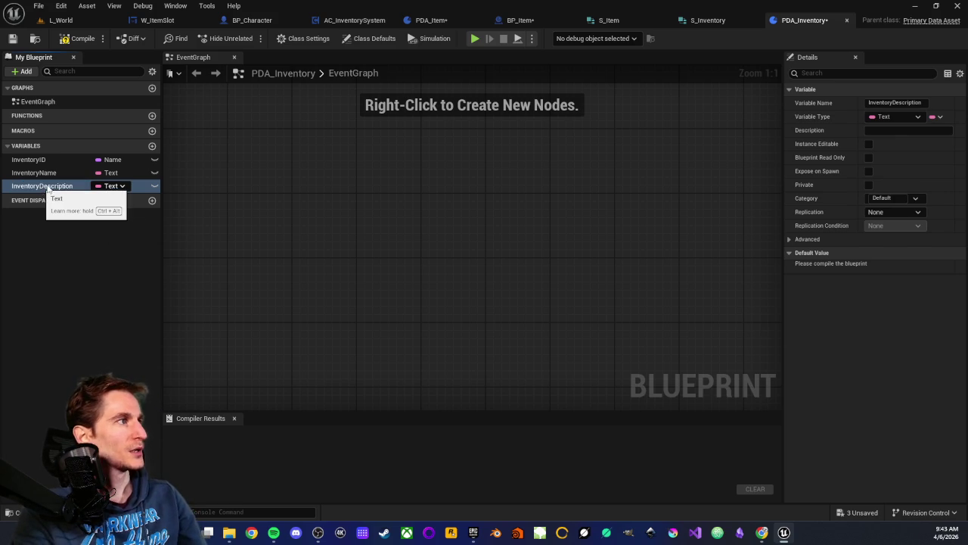
click(49, 231)
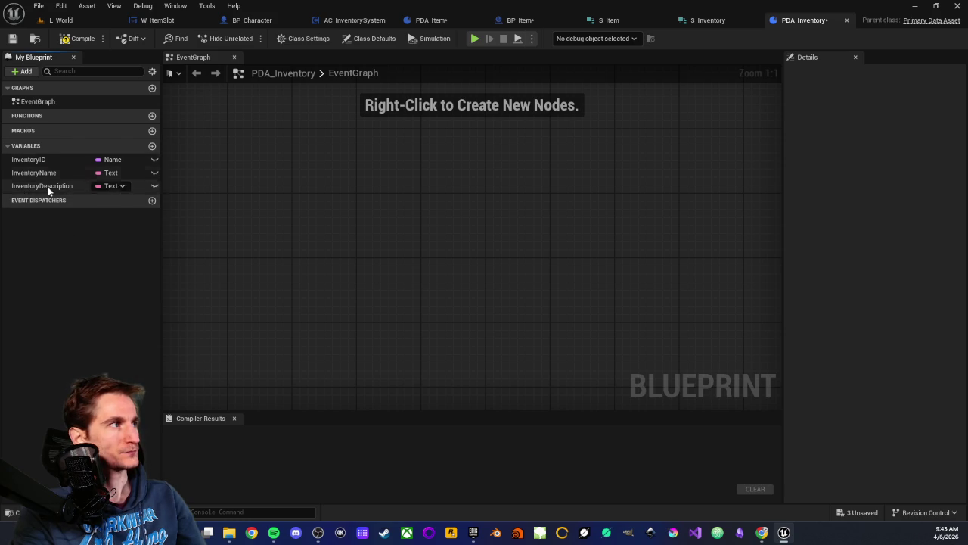
click(78, 38)
click(13, 38)
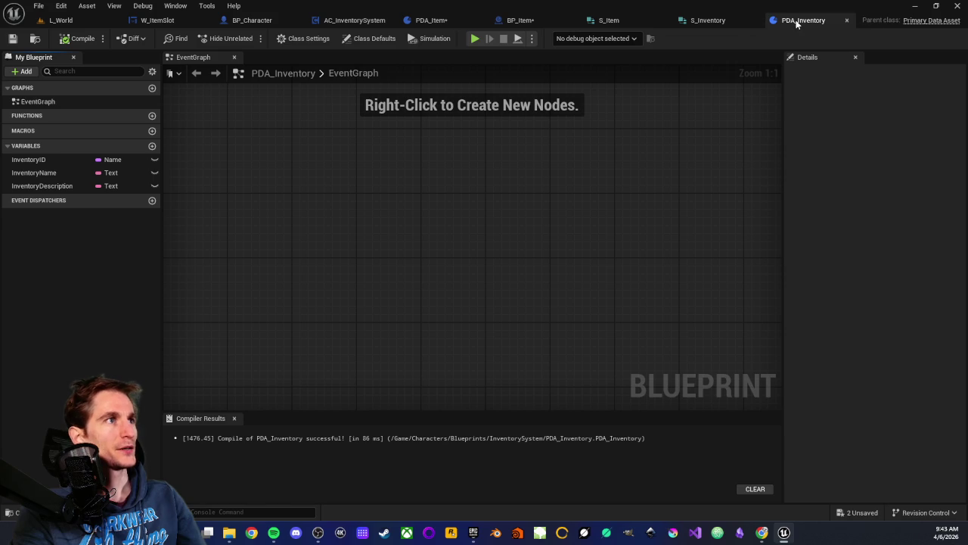
click(847, 20)
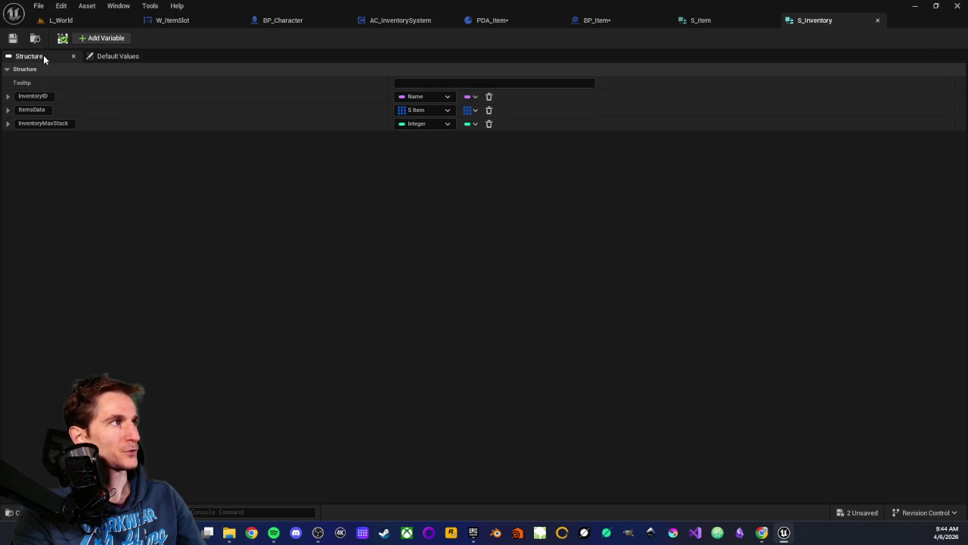
Step: Add an InventoryData member to S_Inventory typed as a PDA Inventory soft object reference
click(84, 38)
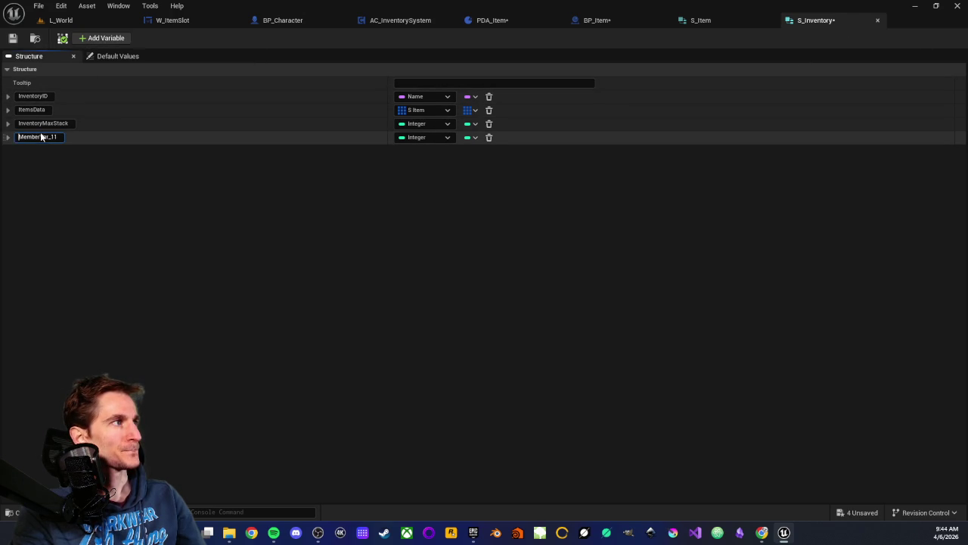
double_click(40, 136)
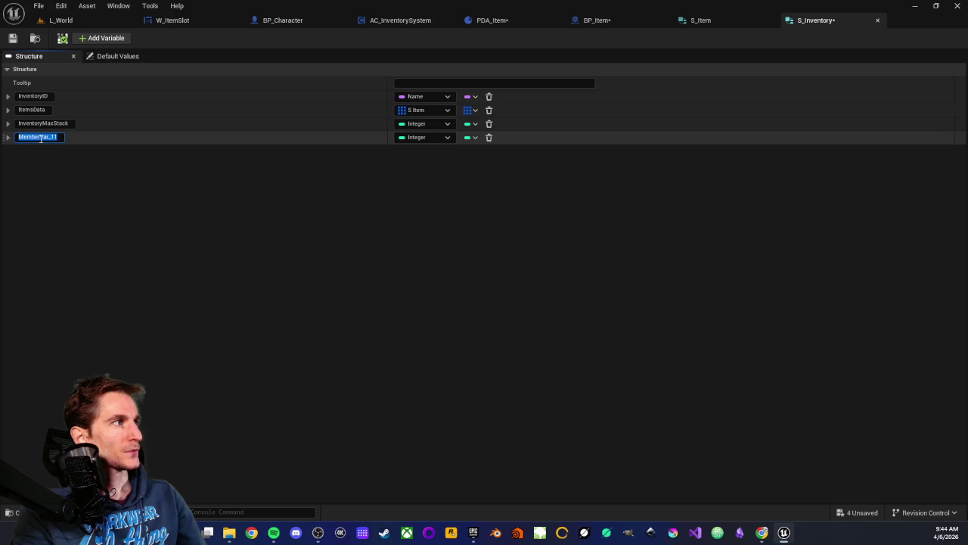
text(Inventory)
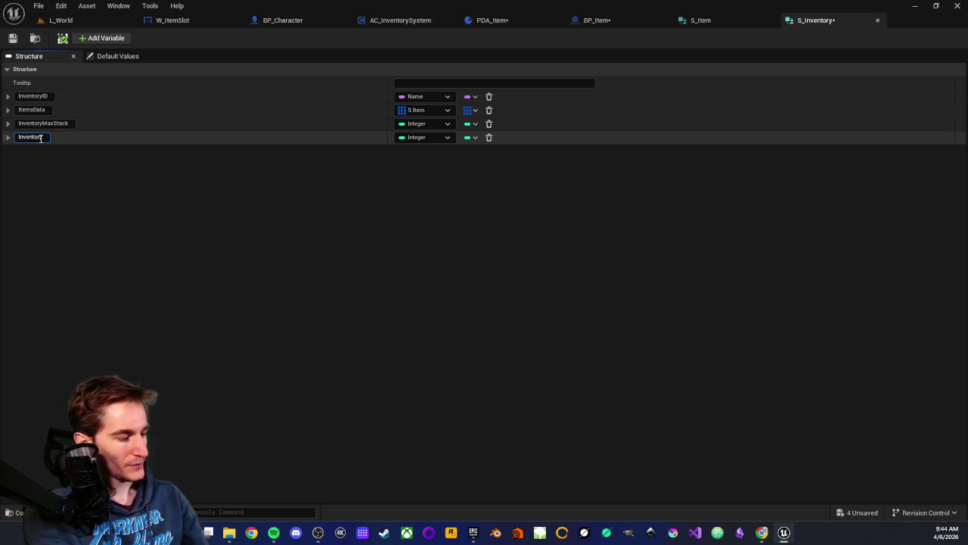
text(Data)
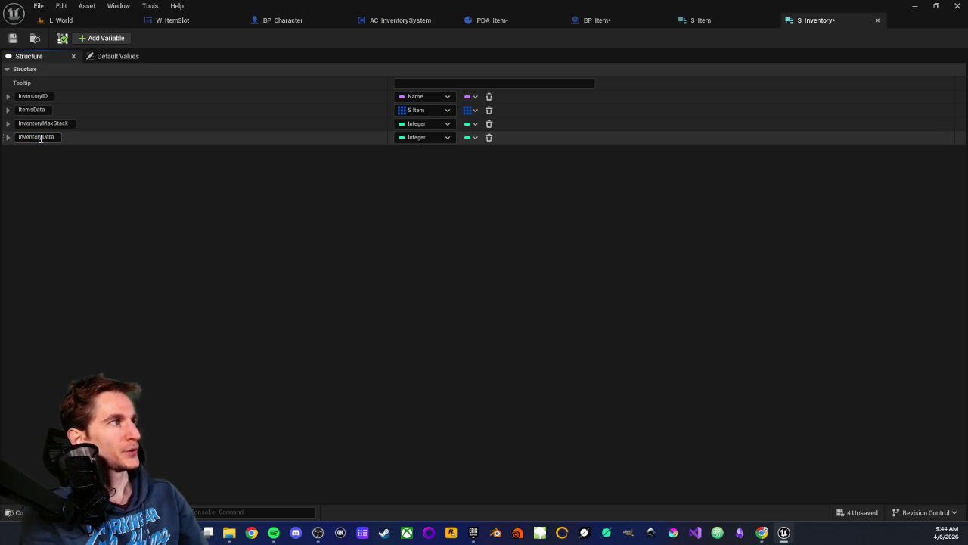
key(Return)
click(447, 137)
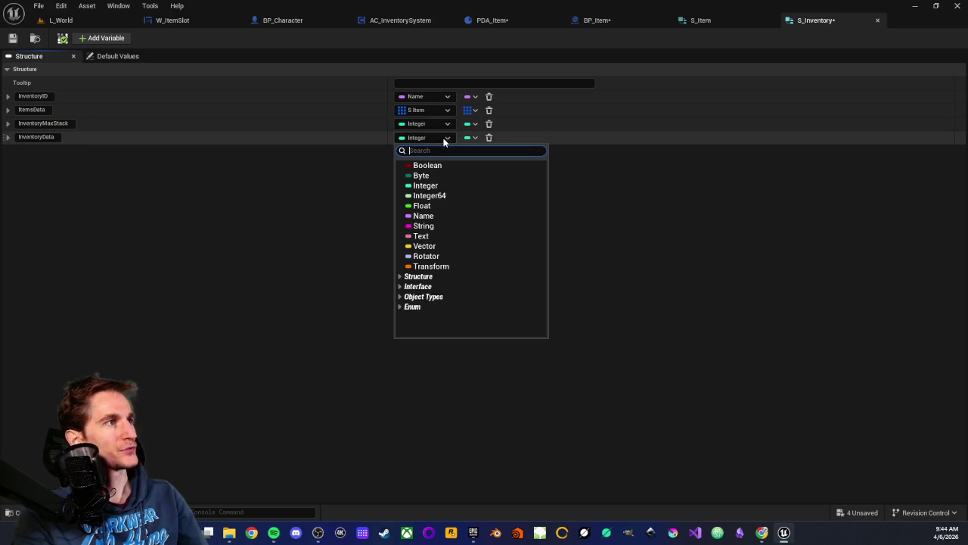
text(pda)
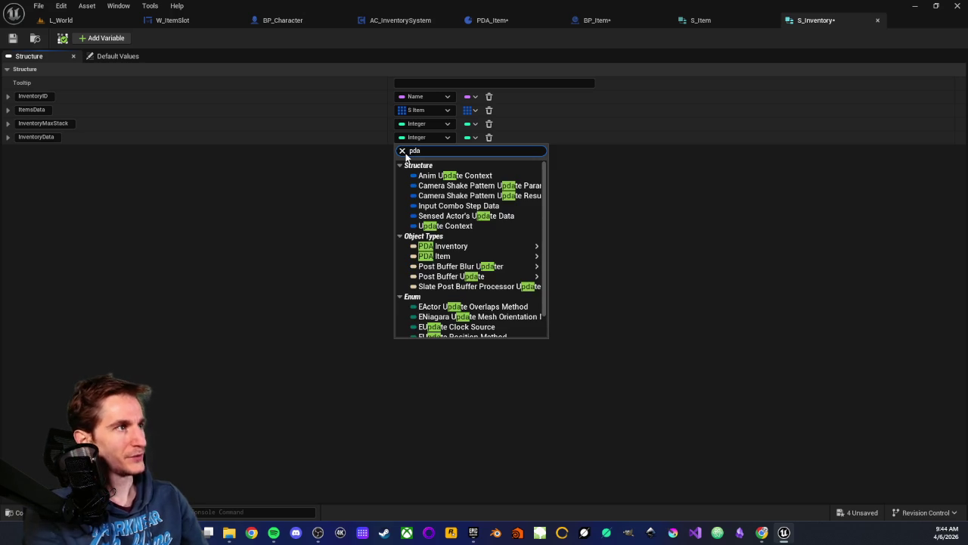
text( inv)
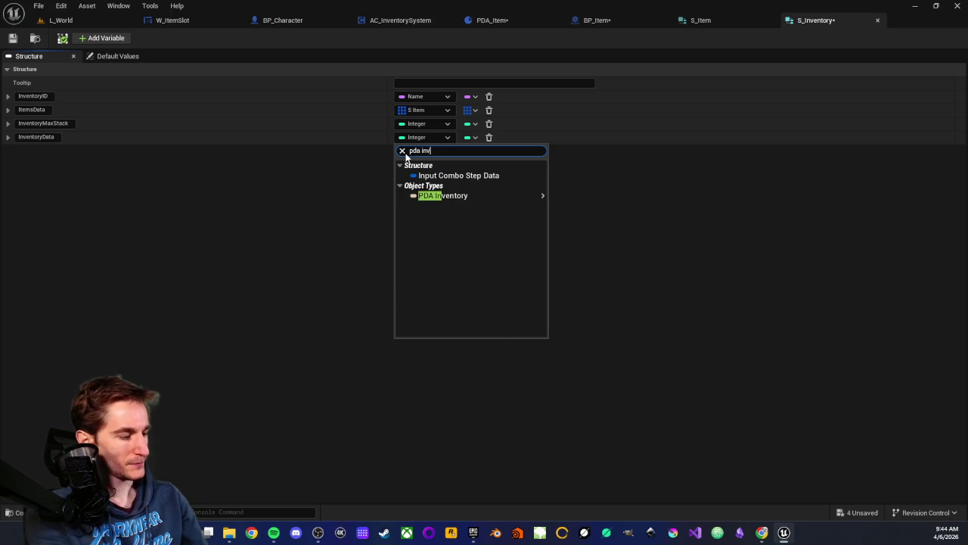
text(t)
click(432, 176)
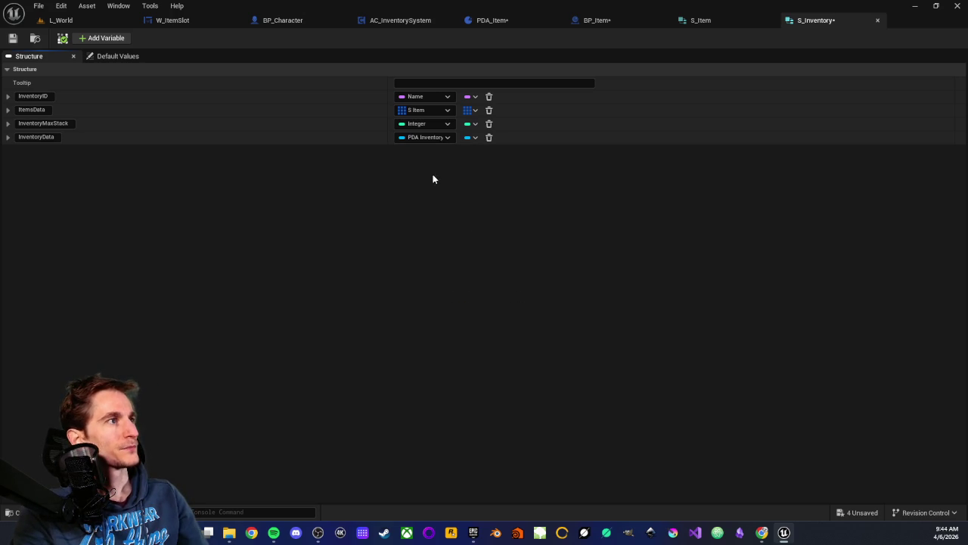
click(445, 139)
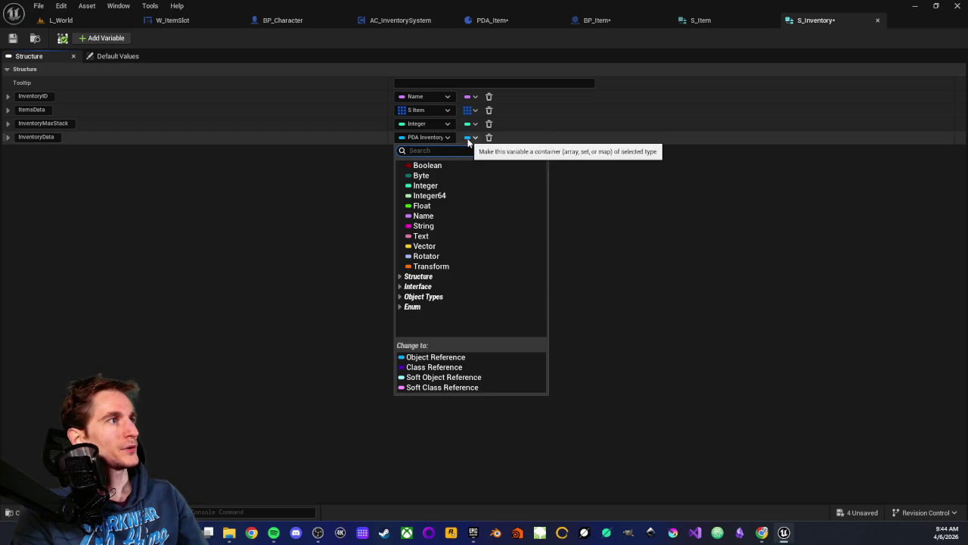
click(436, 377)
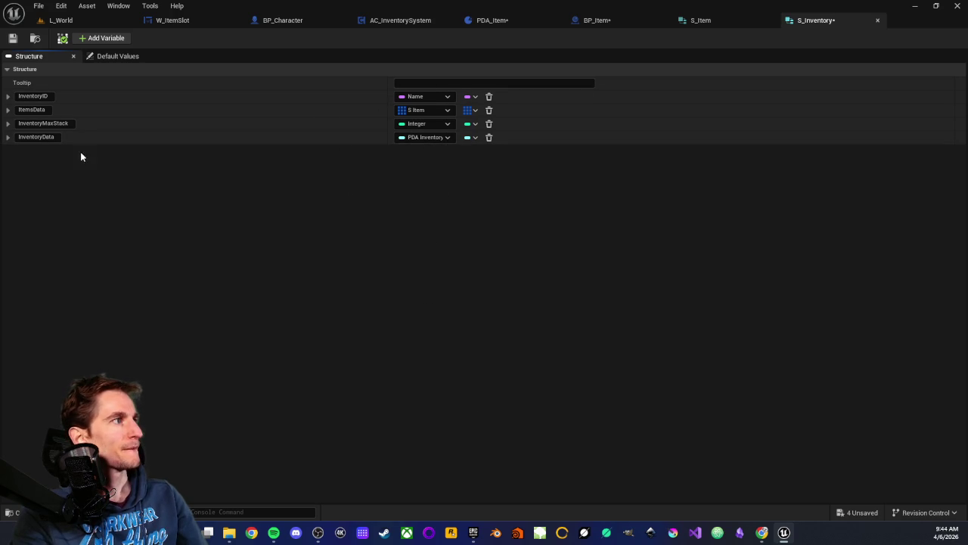
Step: Reorder members to InventoryID, InventoryData, InventoryMaxStack, ItemsData and save the structure
mouse_move(3, 138)
mouse_down()
mouse_move(15, 107)
mouse_move(22, 110)
mouse_up()
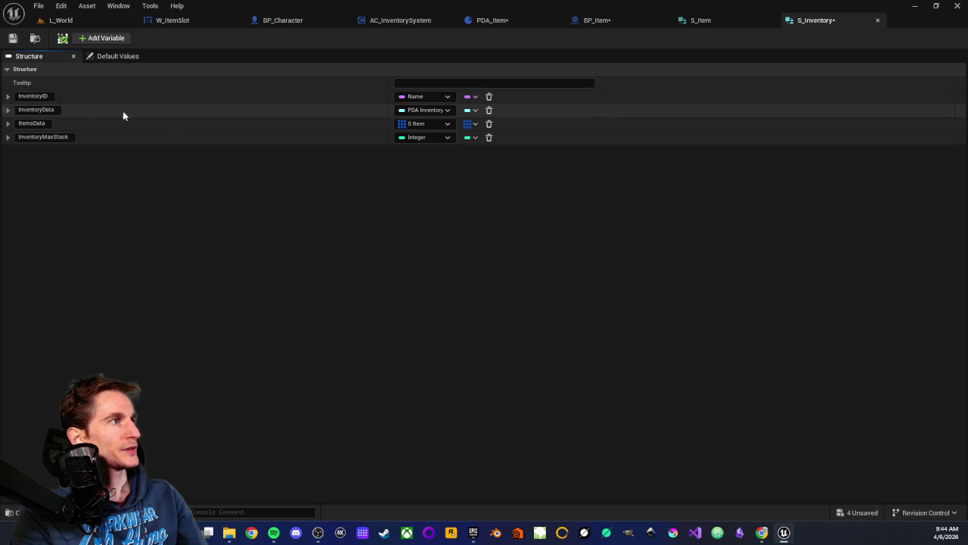
drag(2, 139, 8, 126)
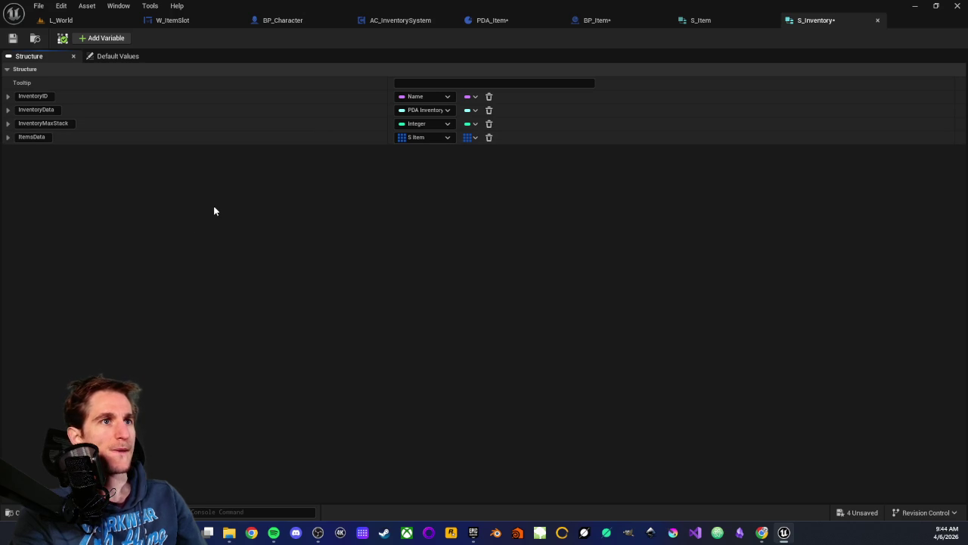
click(12, 38)
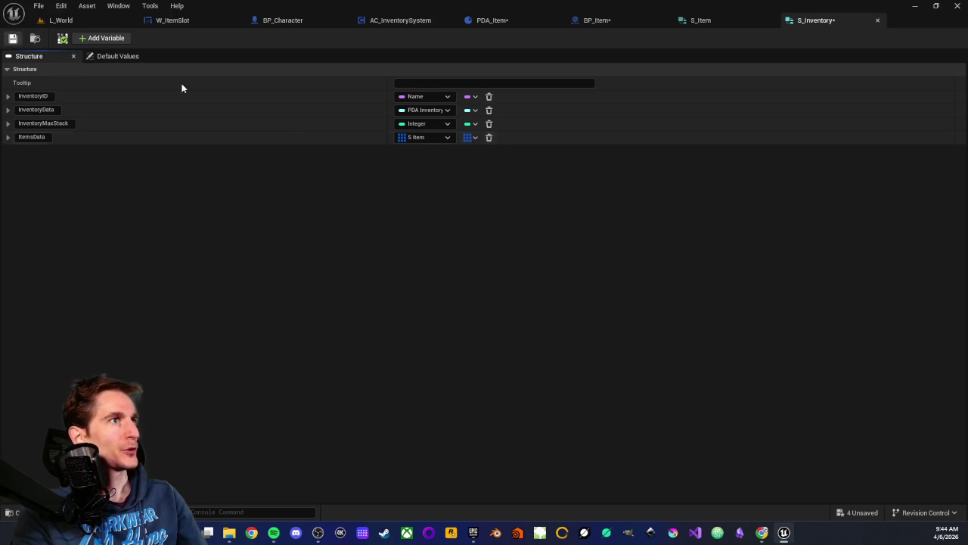
Step: Close the S_Inventory and S_Item structure tabs to return to BP_Item
middle_click(817, 22)
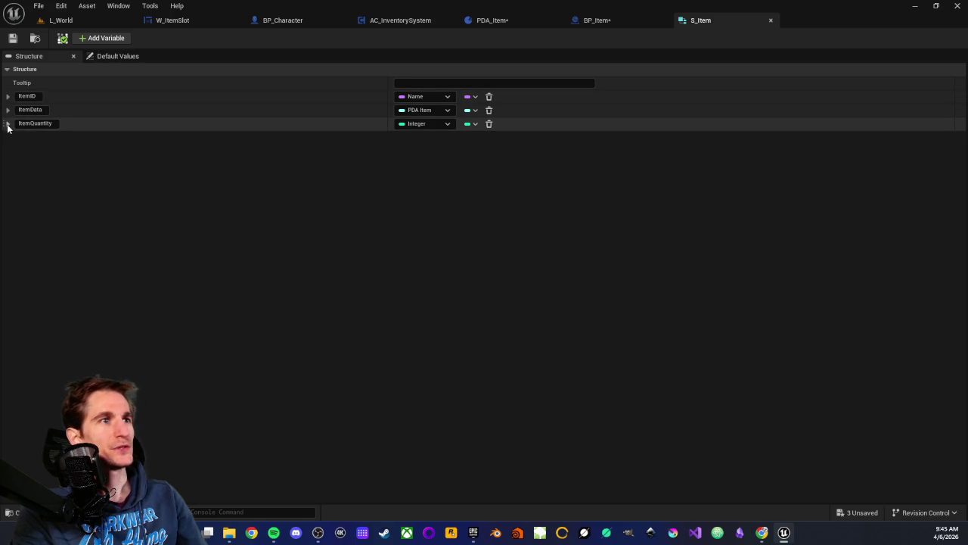
click(771, 20)
Step: Navigate the BP_Item graph to view the BeginPlay, Interact and Load events and the Set Array Elem and Branch nodes
scroll(506, 140, down, 2)
scroll(519, 147, up, 2)
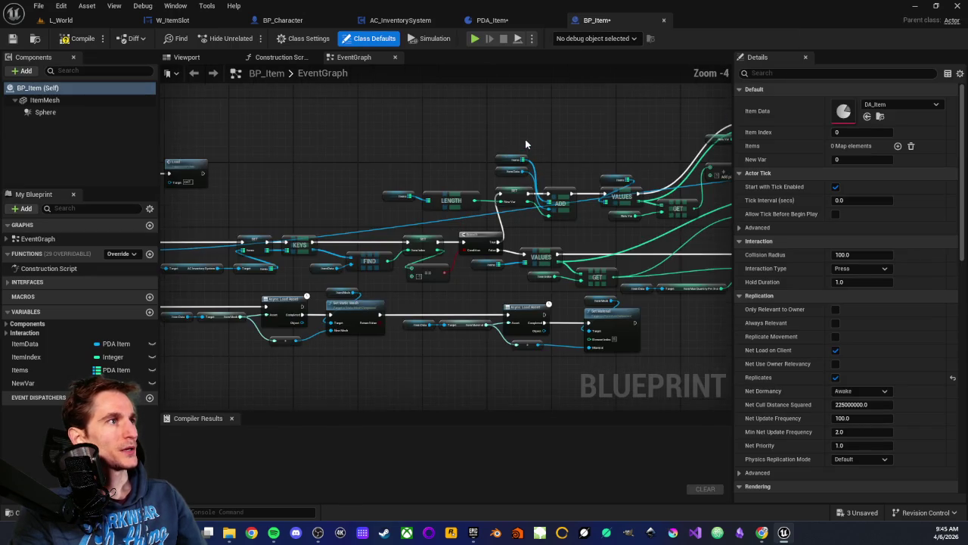
scroll(646, 272, up, 2)
scroll(369, 259, down, 2)
scroll(369, 259, up, 1)
mouse_move(378, 250)
mouse_down()
mouse_move(429, 221)
mouse_move(511, 203)
mouse_move(408, 228)
mouse_up()
scroll(421, 220, down, 1)
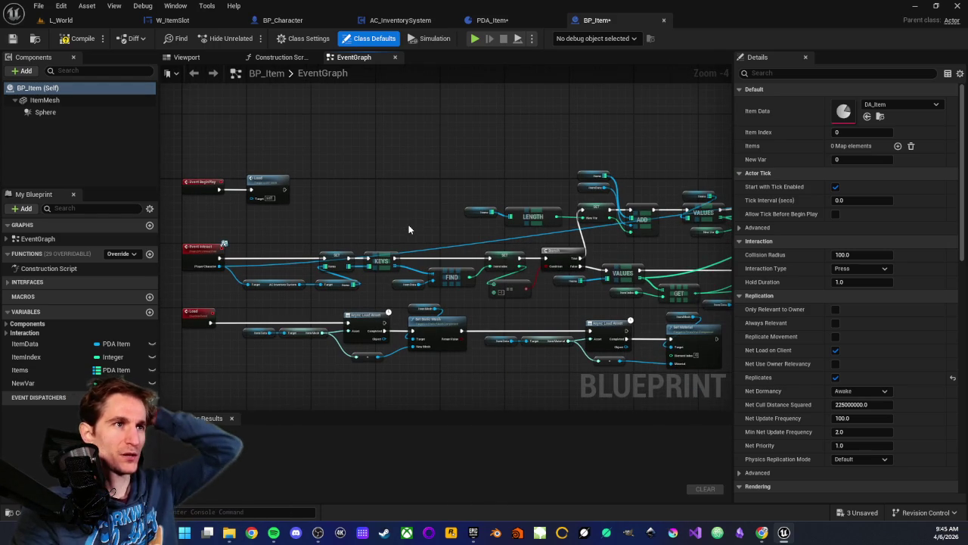
scroll(409, 229, up, 1)
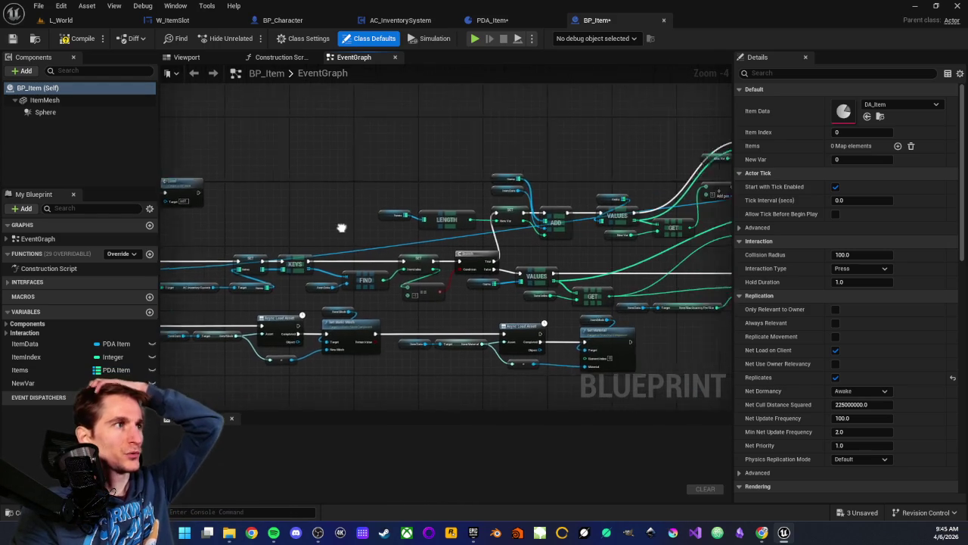
scroll(451, 250, up, 1)
drag(528, 265, 442, 261)
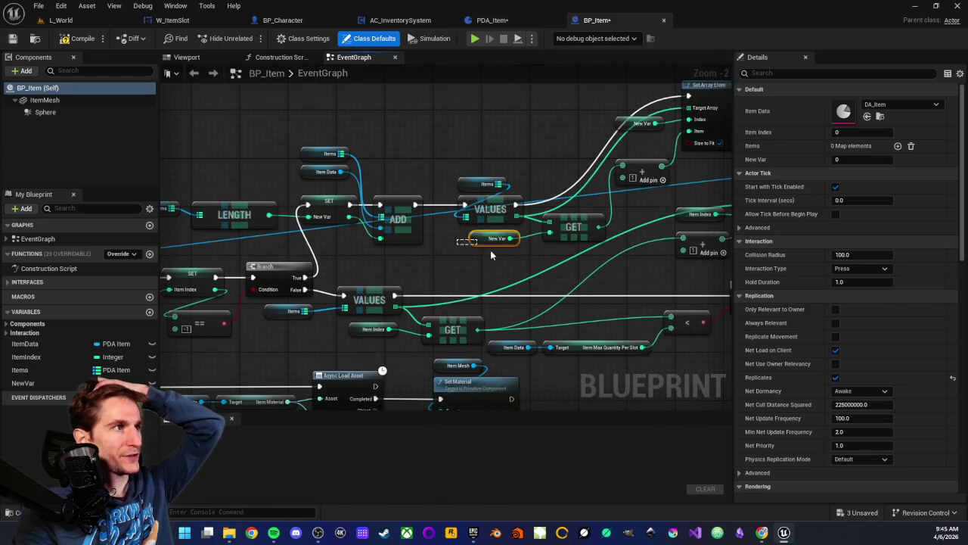
drag(391, 290, 299, 253)
mouse_move(488, 247)
mouse_down()
mouse_move(376, 255)
mouse_move(289, 280)
mouse_move(295, 295)
mouse_up()
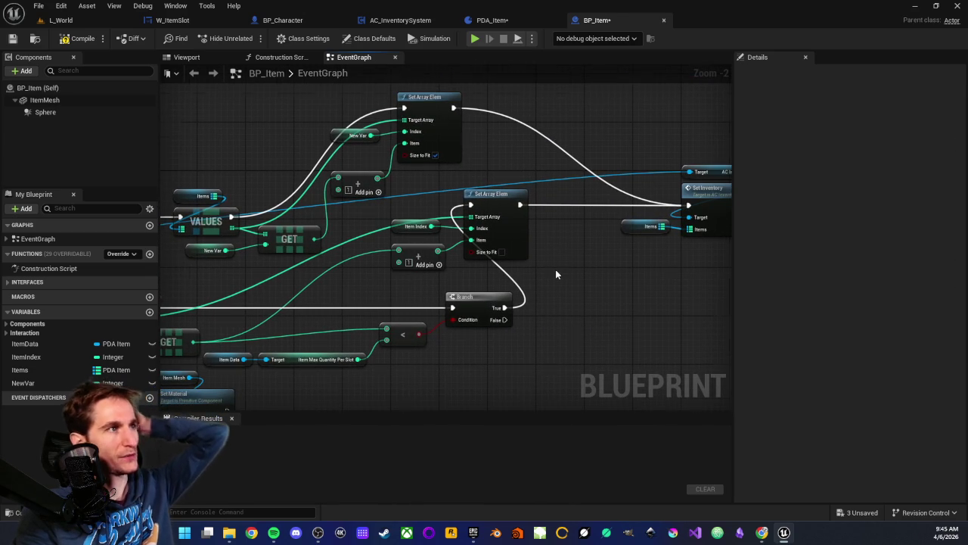
Step: Look over the remaining BP_Item nodes, then compile and save BP_Item
scroll(555, 270, down, 2)
drag(420, 275, 583, 273)
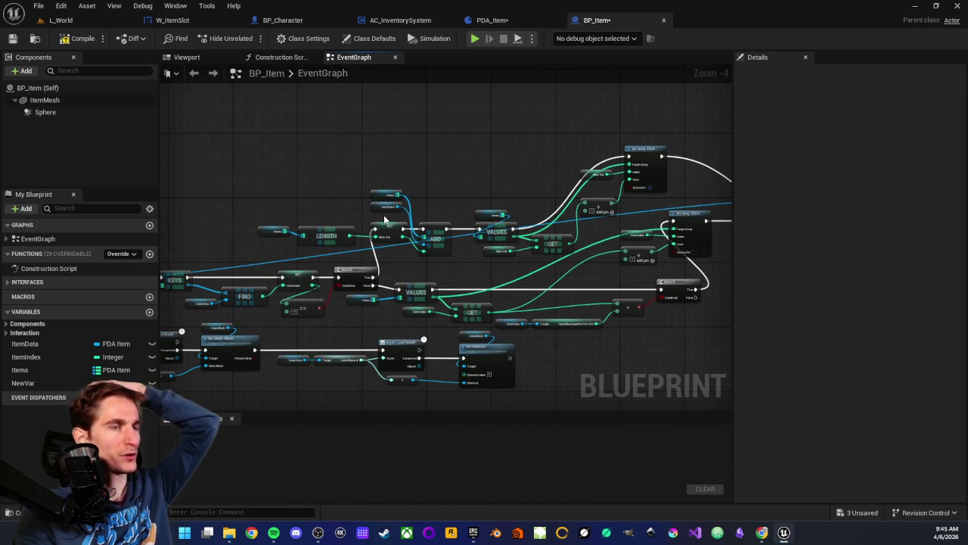
drag(345, 211, 407, 210)
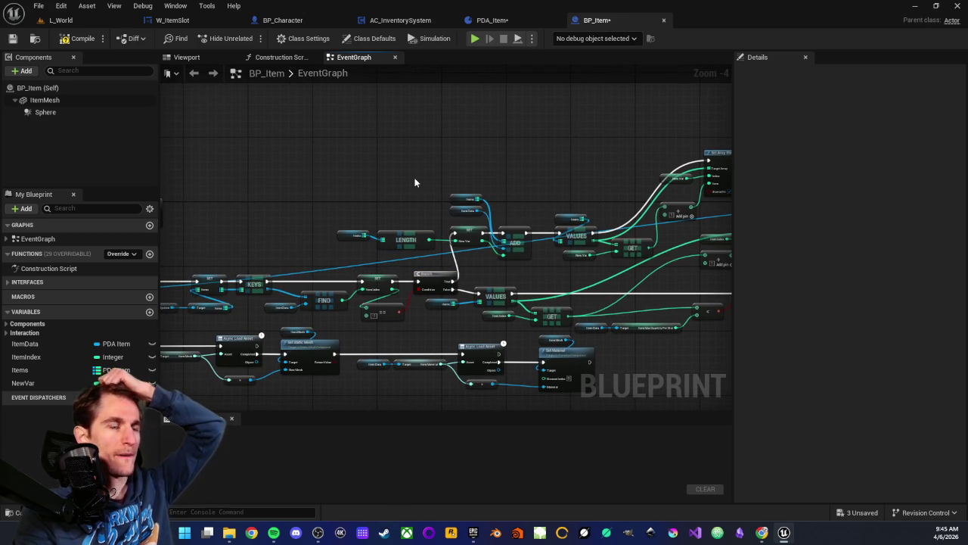
scroll(353, 209, down, 3)
scroll(441, 182, up, 4)
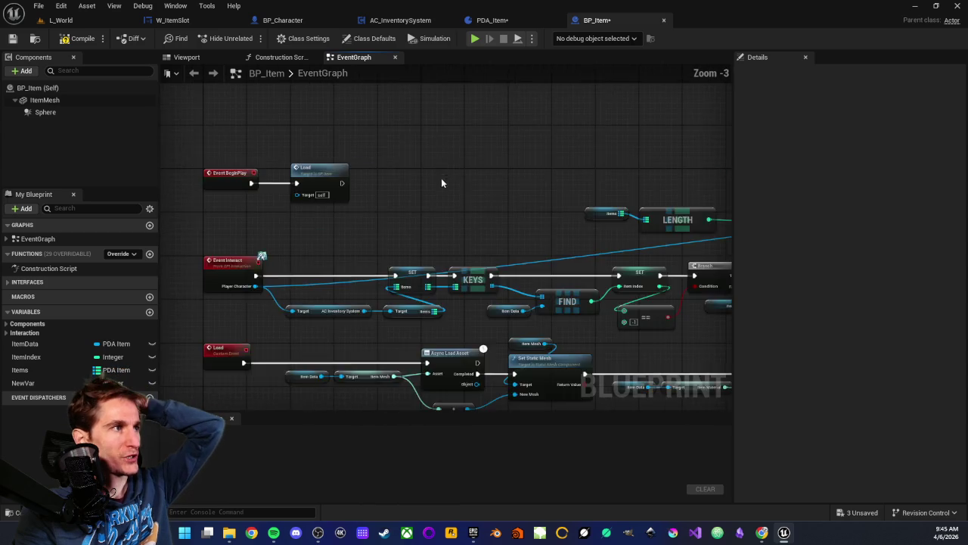
scroll(441, 139, down, 2)
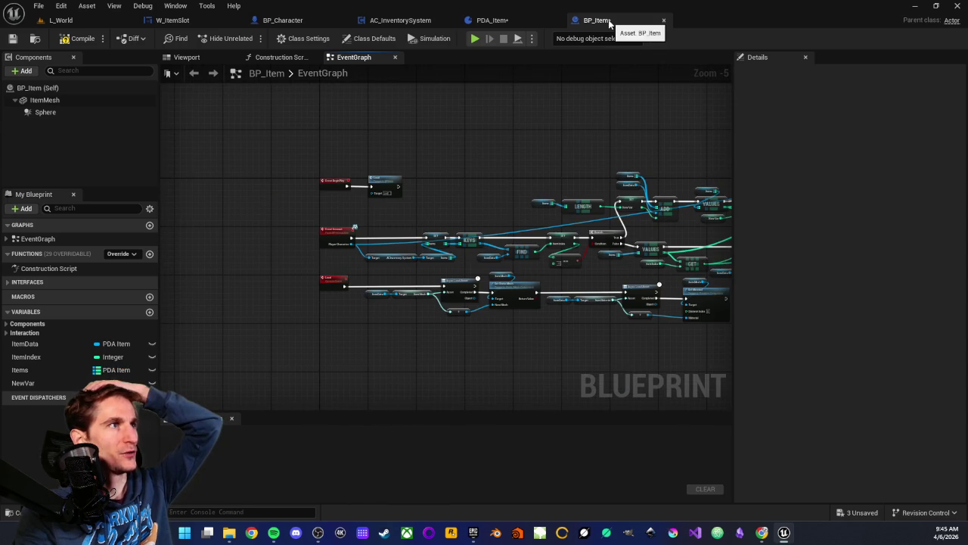
click(12, 39)
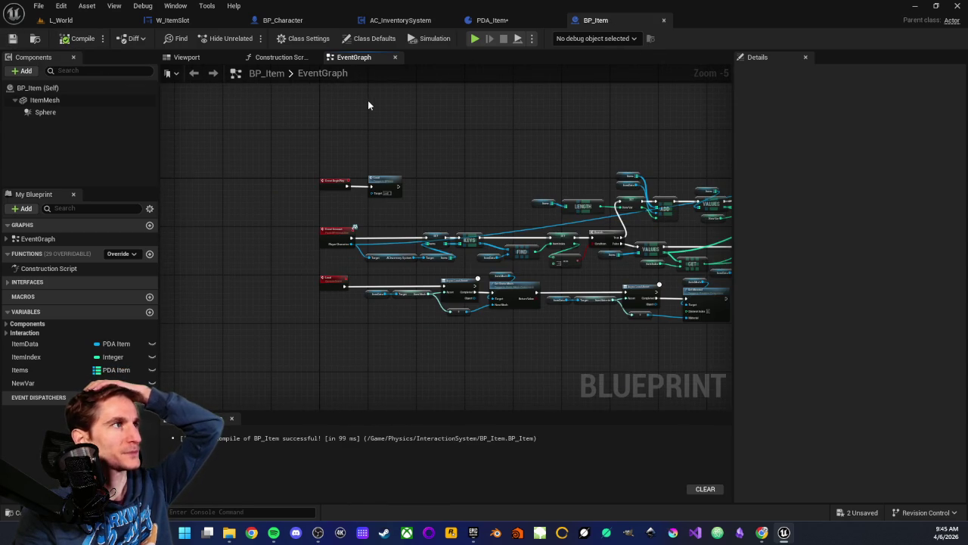
Step: Switch to AC_InventorySystem and frame the Event Begin Play nodes in its graph
click(401, 20)
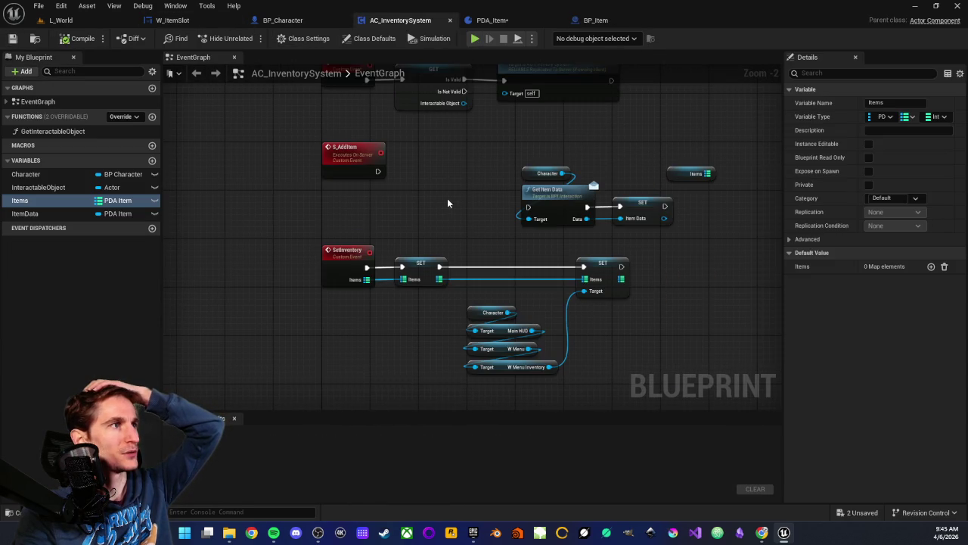
scroll(454, 189, up, 2)
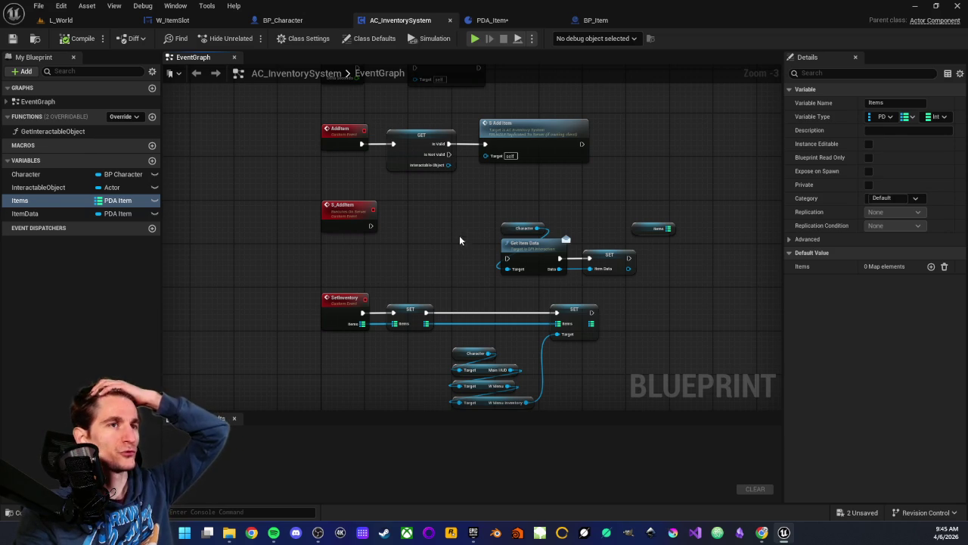
scroll(457, 232, down, 1)
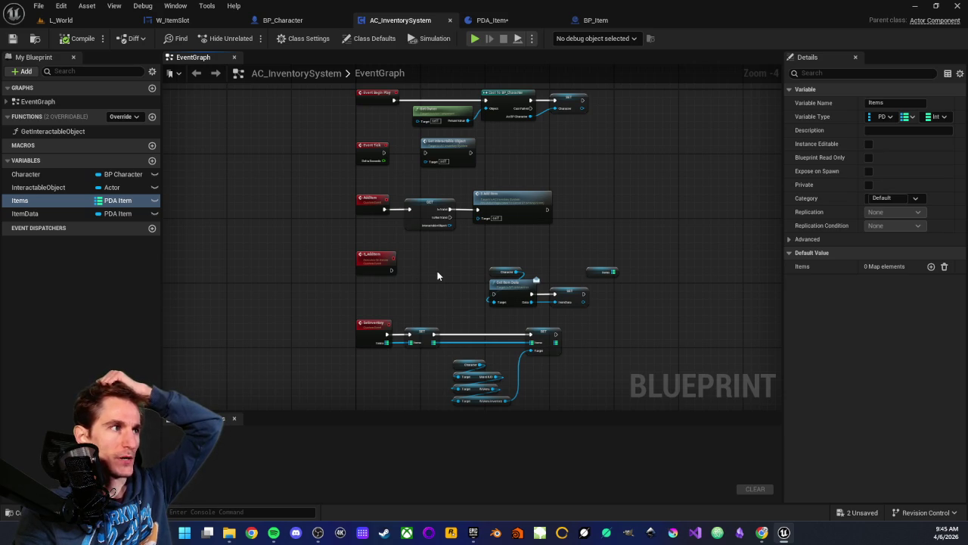
scroll(437, 276, up, 3)
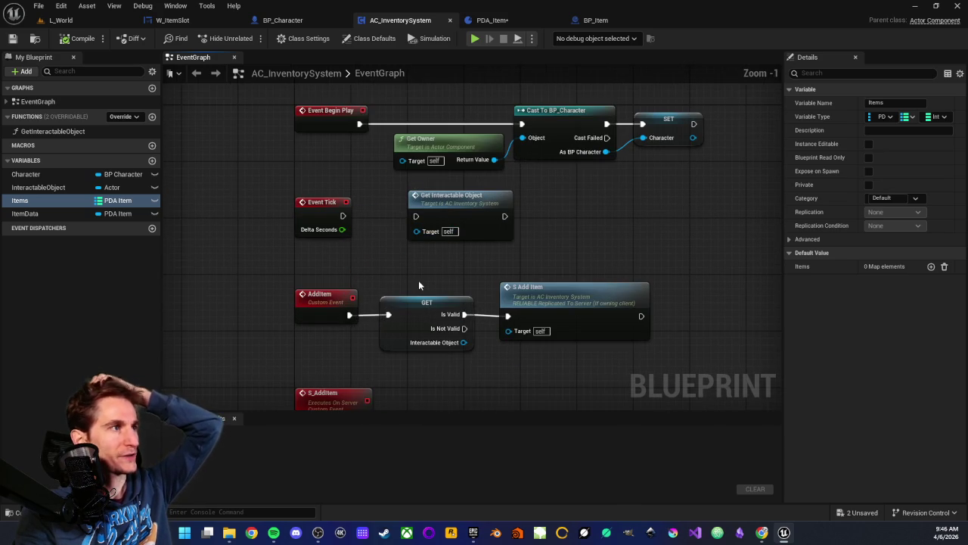
drag(420, 285, 453, 248)
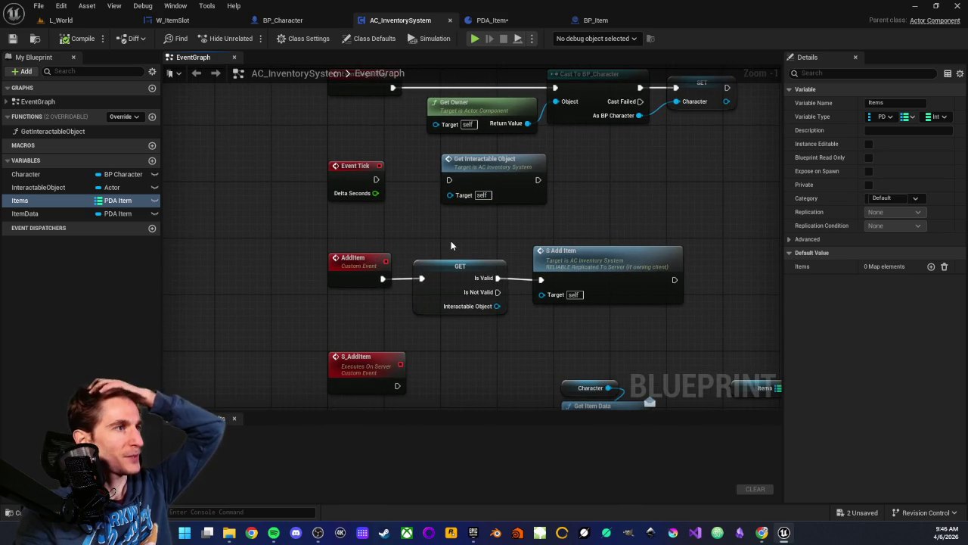
drag(425, 212, 425, 263)
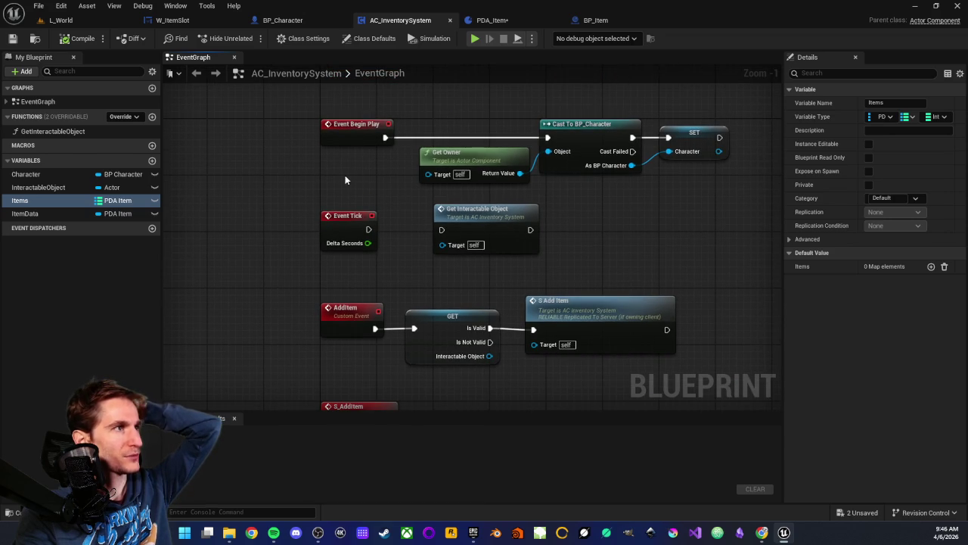
scroll(543, 262, down, 1)
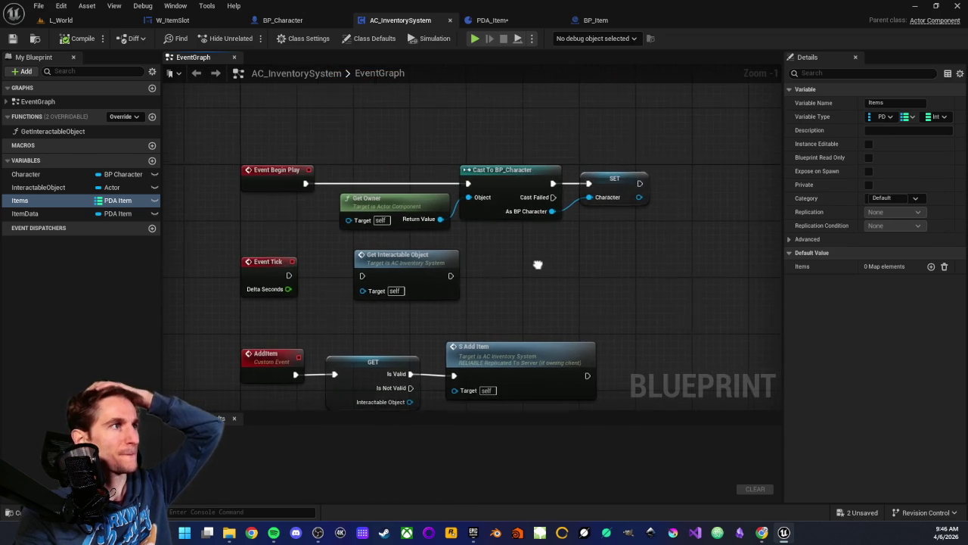
scroll(537, 269, up, 1)
Step: Select and inspect the Get Owner, Cast To BP_Character and SET nodes
drag(376, 145, 617, 223)
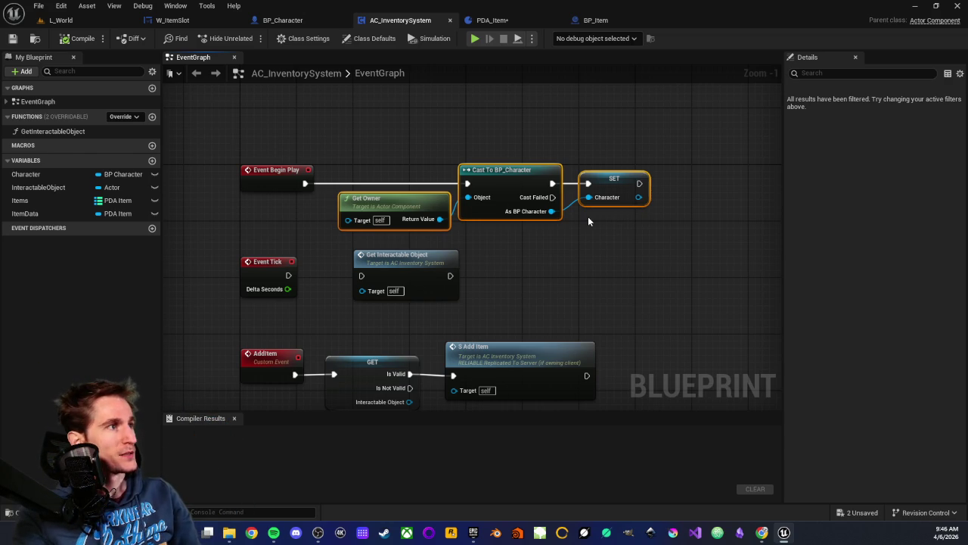
mouse_move(370, 136)
mouse_down()
mouse_move(611, 248)
mouse_move(625, 237)
mouse_up()
mouse_move(487, 130)
mouse_down()
mouse_move(525, 249)
mouse_move(542, 257)
mouse_move(540, 249)
mouse_up()
click(485, 141)
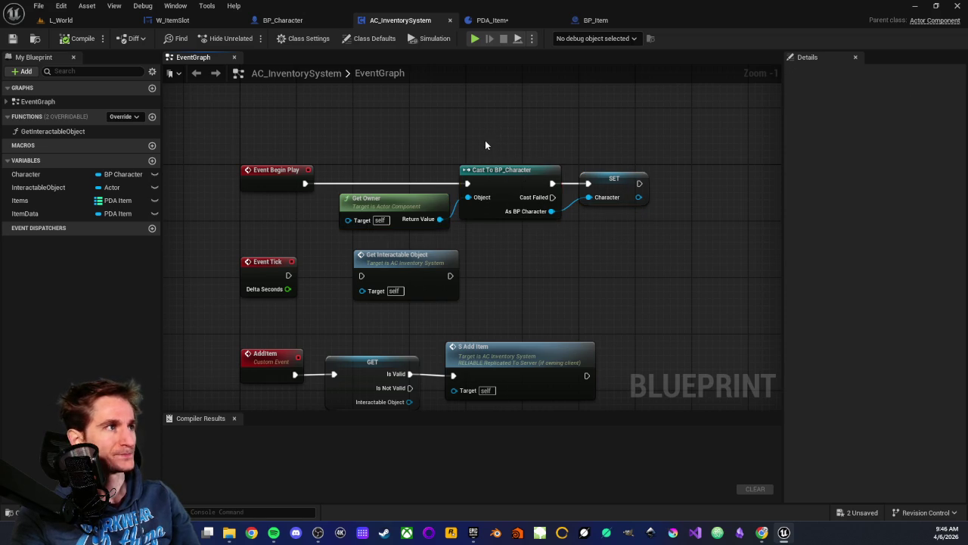
mouse_move(485, 141)
mouse_down()
mouse_move(531, 245)
mouse_move(544, 247)
mouse_up()
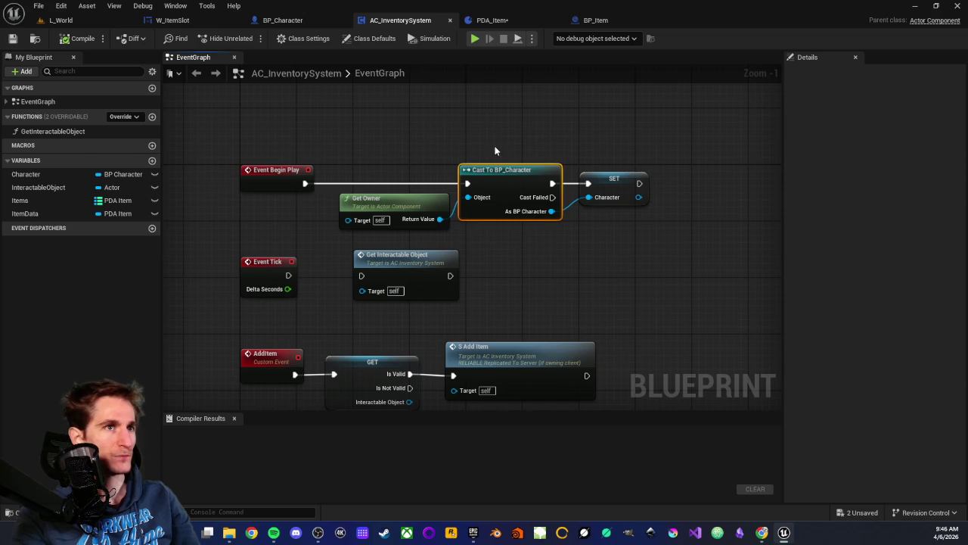
drag(481, 132, 541, 243)
drag(487, 133, 534, 246)
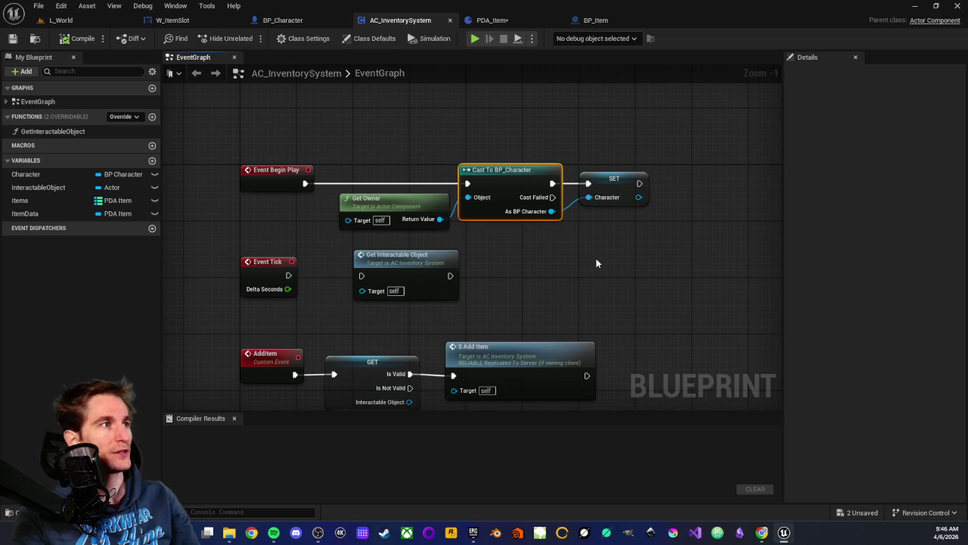
drag(594, 260, 499, 253)
drag(539, 246, 546, 245)
click(515, 163)
drag(517, 136, 551, 250)
mouse_move(531, 130)
mouse_down()
mouse_move(532, 236)
mouse_move(542, 239)
mouse_up()
click(532, 247)
mouse_move(271, 121)
mouse_down()
mouse_move(532, 270)
mouse_move(549, 236)
mouse_up()
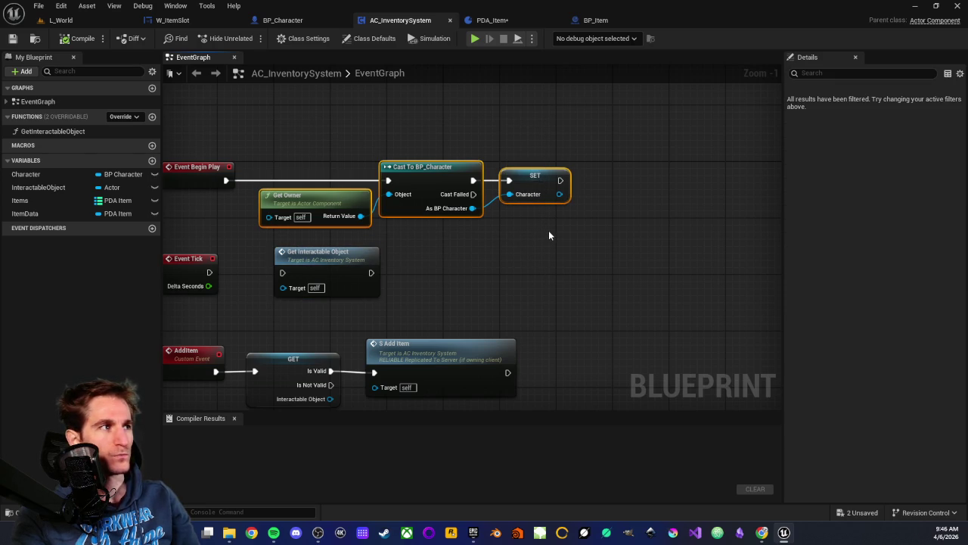
click(303, 196)
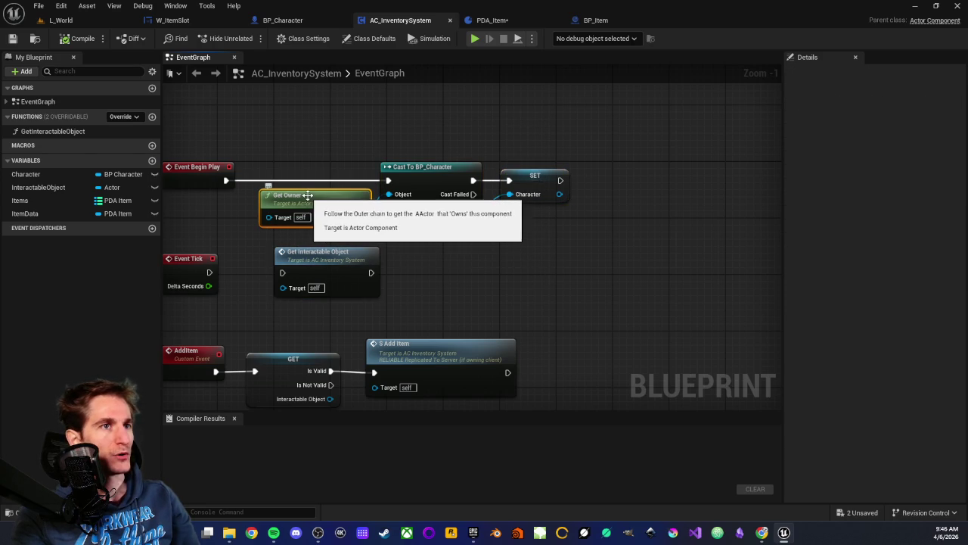
click(447, 229)
drag(320, 146, 534, 227)
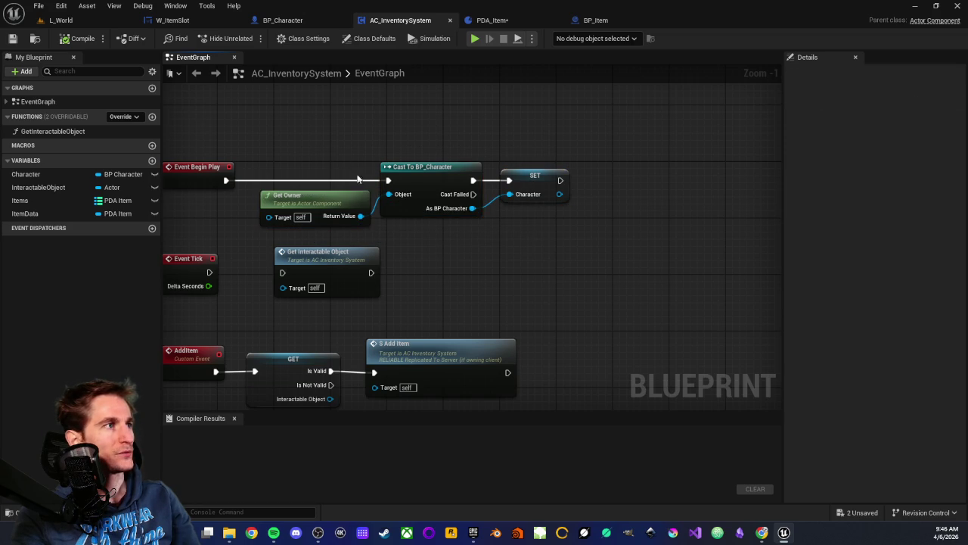
click(437, 160)
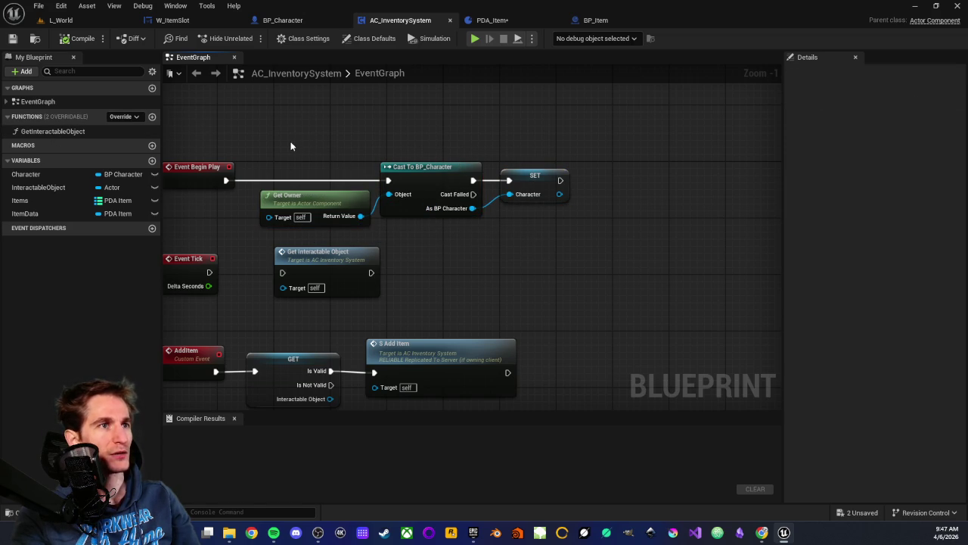
drag(301, 143, 549, 234)
click(537, 239)
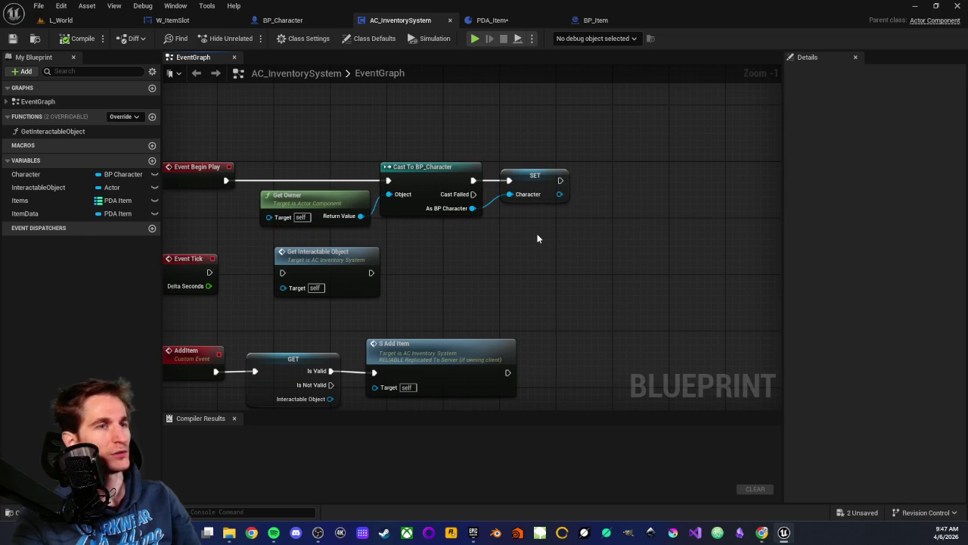
scroll(514, 255, down, 1)
scroll(489, 246, up, 1)
mouse_move(524, 142)
mouse_down()
mouse_move(536, 205)
mouse_move(554, 230)
mouse_up()
click(518, 137)
drag(519, 142, 550, 231)
click(538, 257)
mouse_move(332, 142)
mouse_down()
mouse_move(532, 221)
mouse_move(537, 238)
mouse_up()
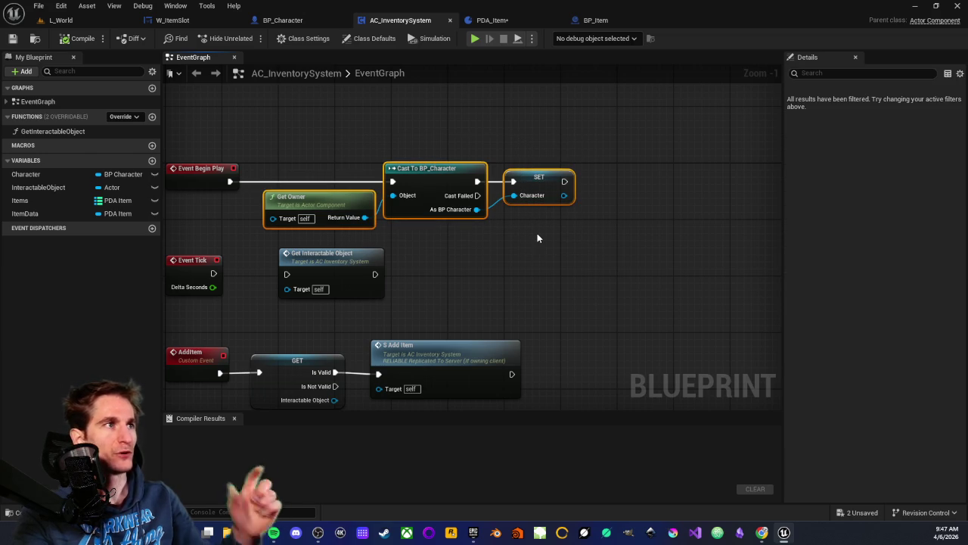
click(515, 246)
click(537, 178)
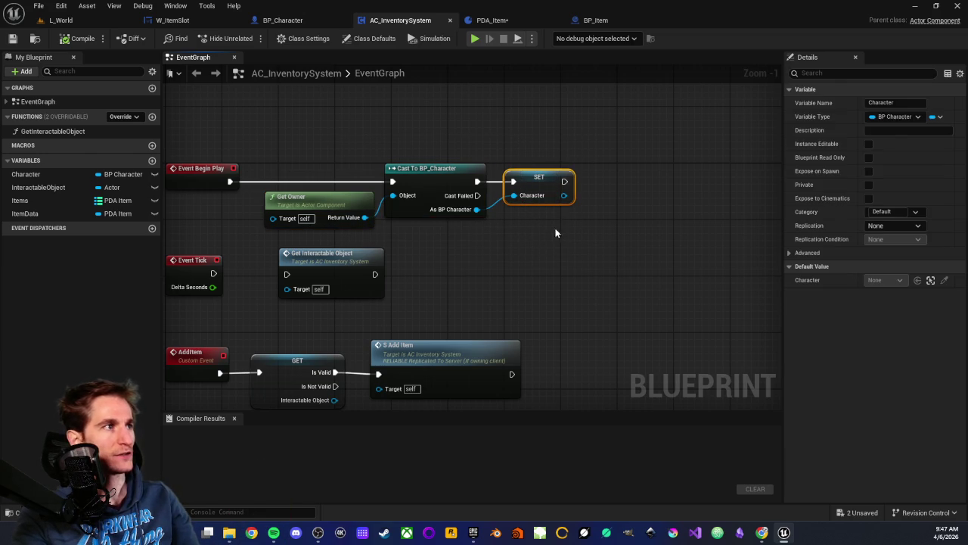
drag(564, 195, 615, 226)
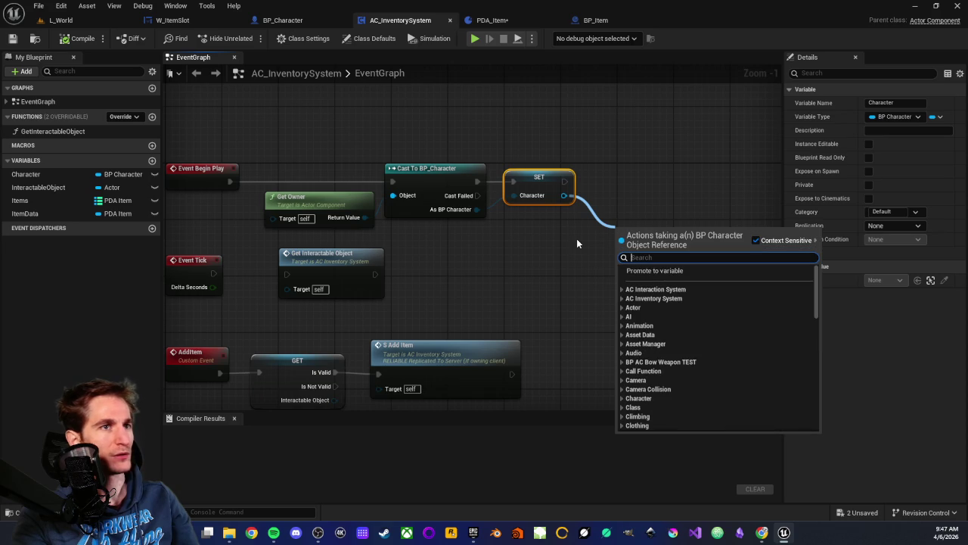
click(577, 241)
mouse_move(528, 251)
mouse_down()
mouse_move(564, 231)
mouse_move(583, 236)
mouse_up()
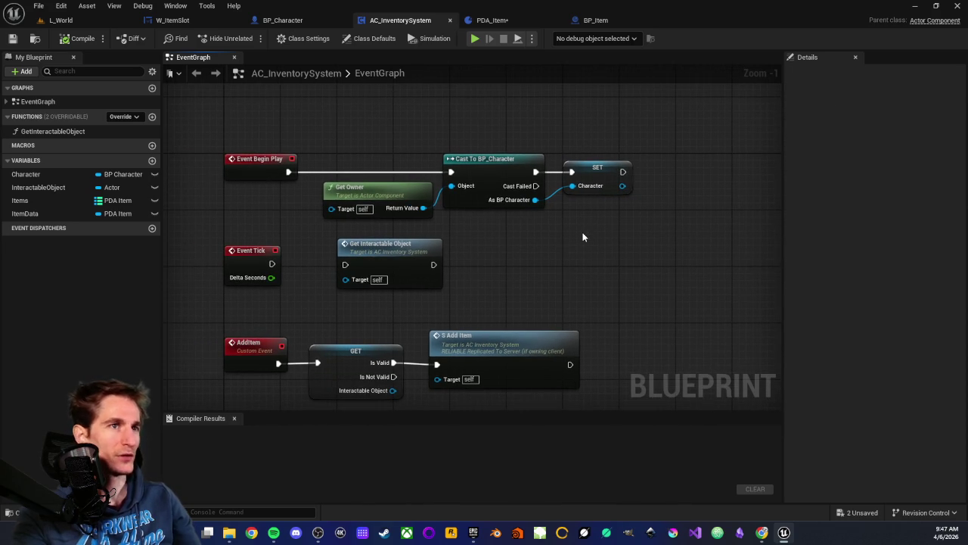
scroll(583, 236, down, 2)
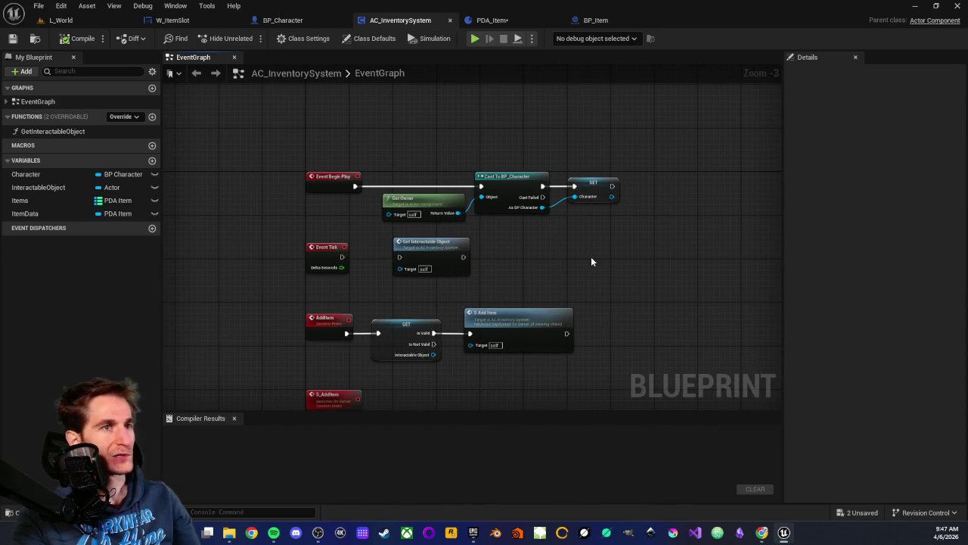
drag(547, 271, 527, 178)
click(517, 133)
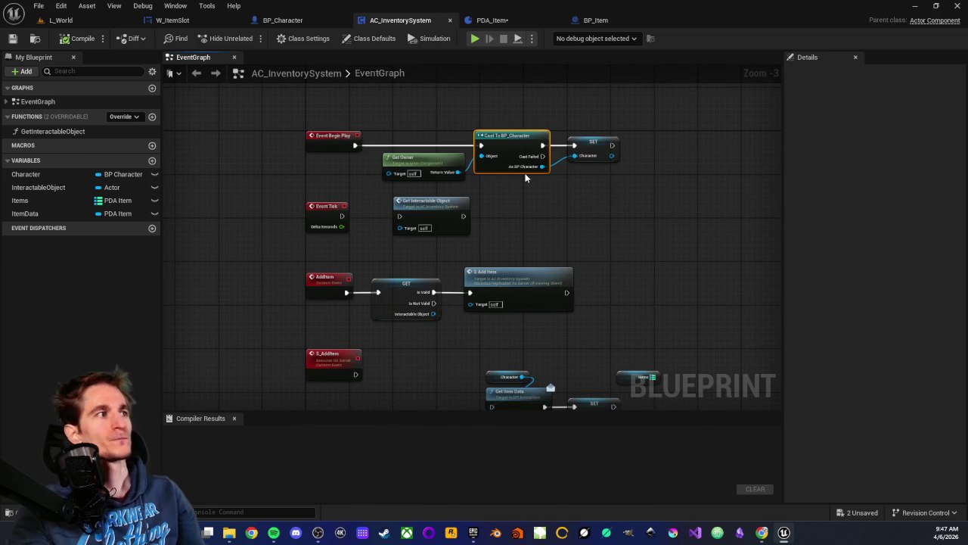
mouse_move(492, 112)
mouse_down()
mouse_move(514, 190)
mouse_move(533, 197)
mouse_up()
scroll(529, 194, up, 2)
mouse_move(471, 128)
mouse_down()
mouse_move(498, 241)
mouse_move(521, 199)
mouse_move(522, 121)
mouse_up()
click(498, 240)
scroll(532, 257, down, 2)
drag(532, 280, 516, 161)
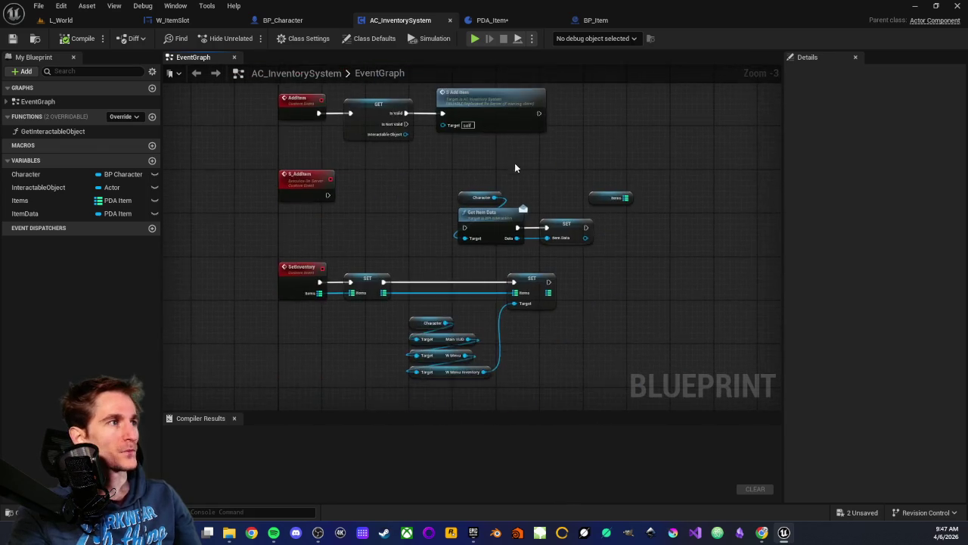
scroll(507, 189, up, 3)
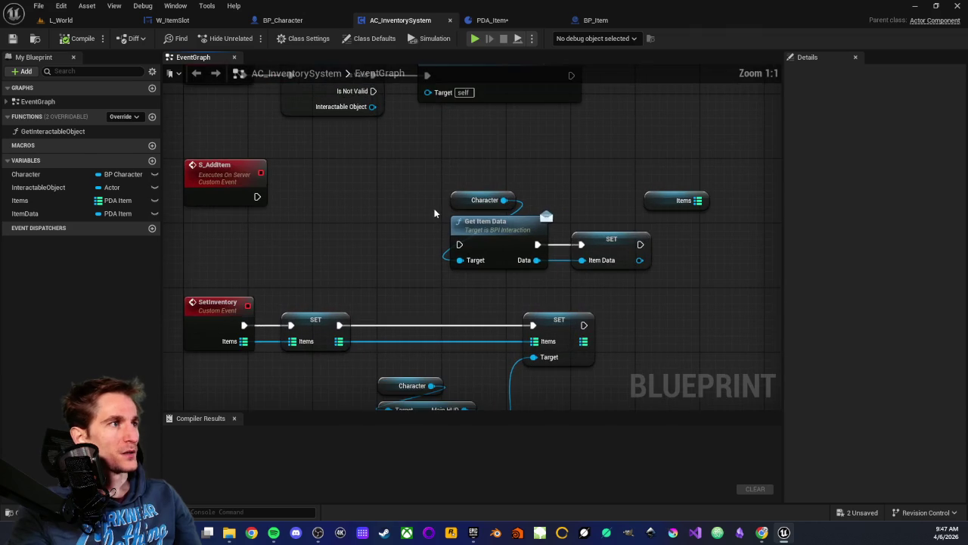
drag(448, 191, 551, 284)
click(493, 227)
click(553, 188)
scroll(382, 232, down, 2)
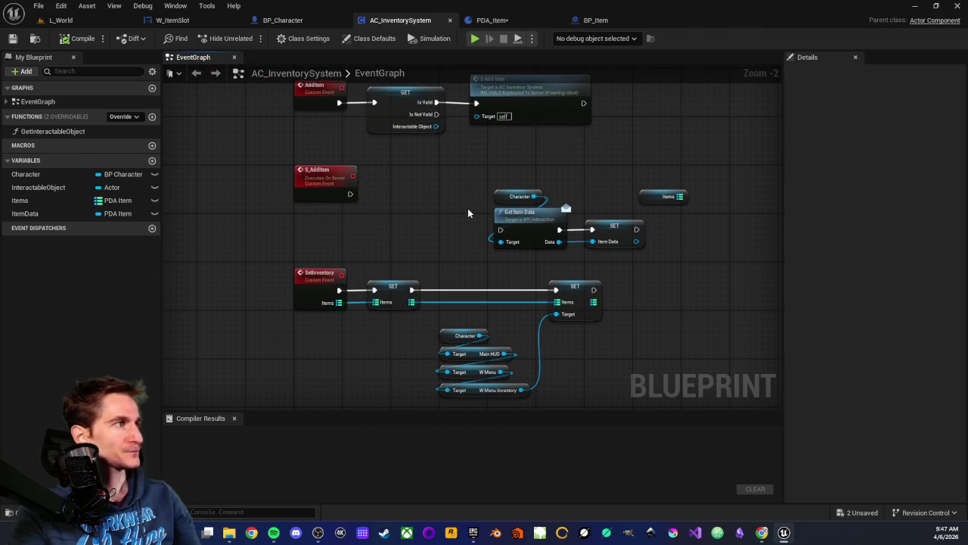
mouse_move(421, 175)
mouse_down()
mouse_move(431, 190)
mouse_move(651, 278)
mouse_move(668, 253)
mouse_move(675, 259)
mouse_up()
drag(437, 175, 696, 272)
click(603, 305)
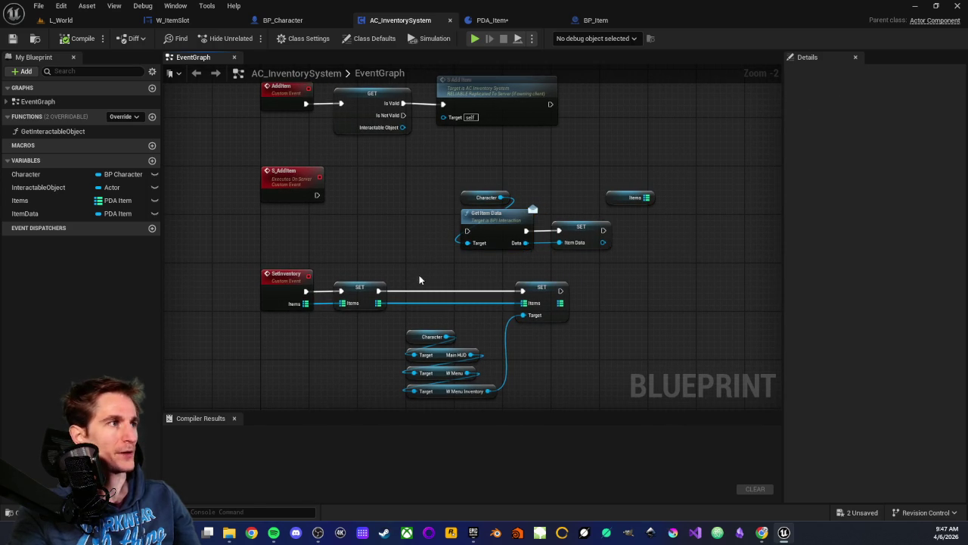
scroll(361, 217, up, 2)
scroll(417, 253, down, 2)
scroll(425, 253, up, 2)
scroll(425, 254, down, 3)
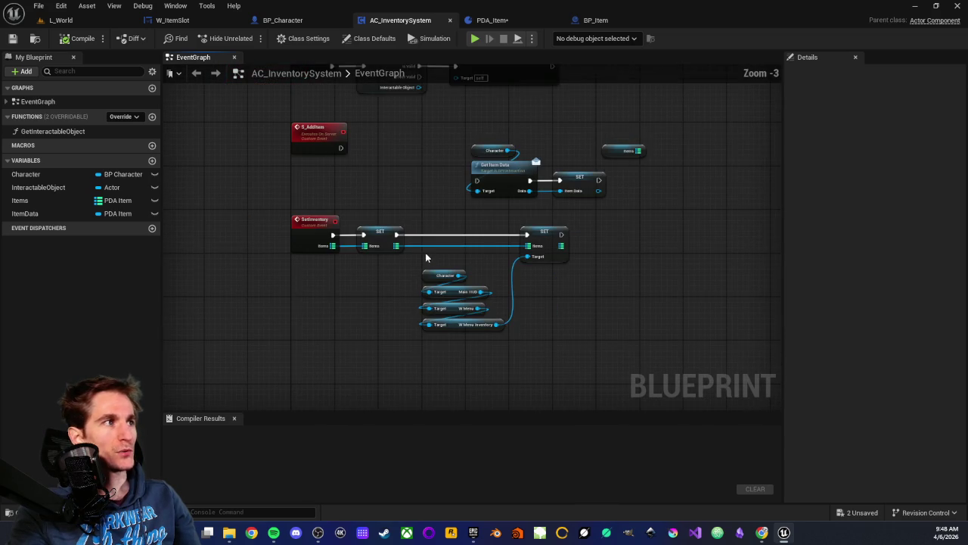
drag(415, 177, 422, 243)
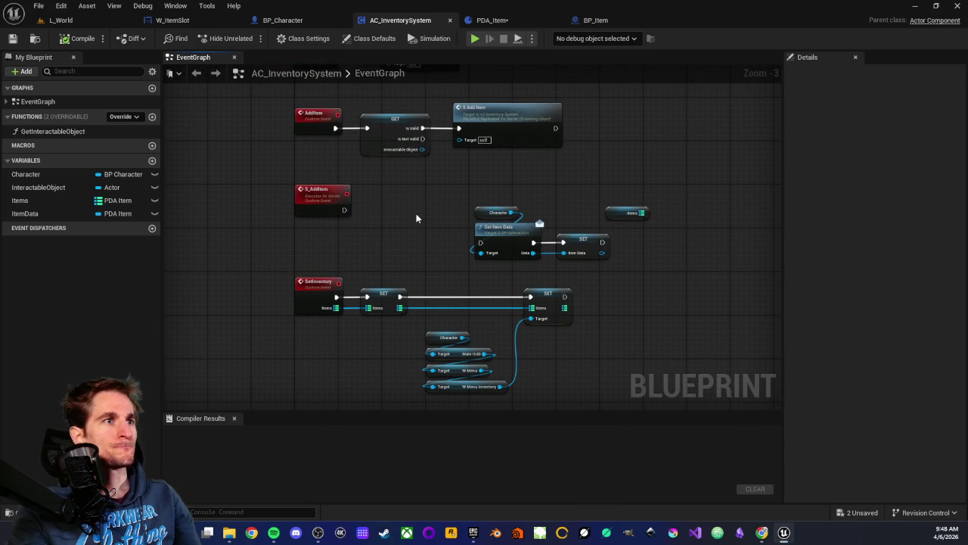
scroll(416, 220, up, 3)
scroll(412, 215, down, 1)
mouse_move(402, 216)
mouse_down()
mouse_move(381, 255)
mouse_move(402, 247)
mouse_up()
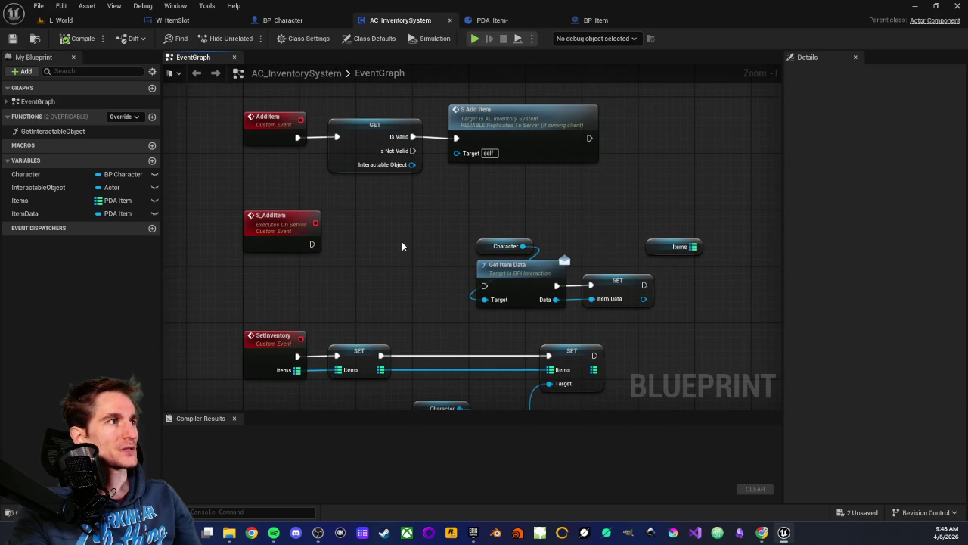
scroll(401, 242, down, 3)
scroll(402, 243, up, 1)
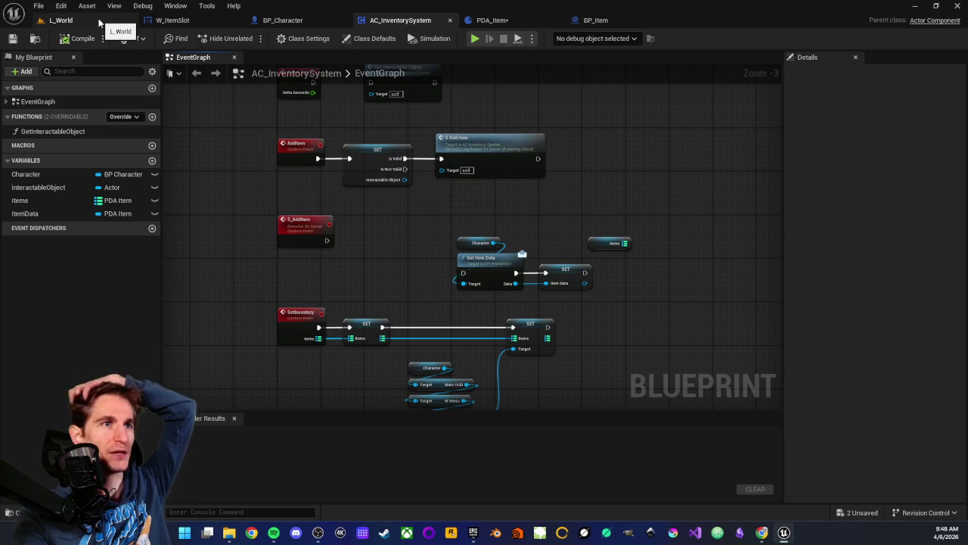
mouse_move(278, 186)
mouse_down()
mouse_move(310, 277)
mouse_move(272, 212)
mouse_move(257, 152)
mouse_up()
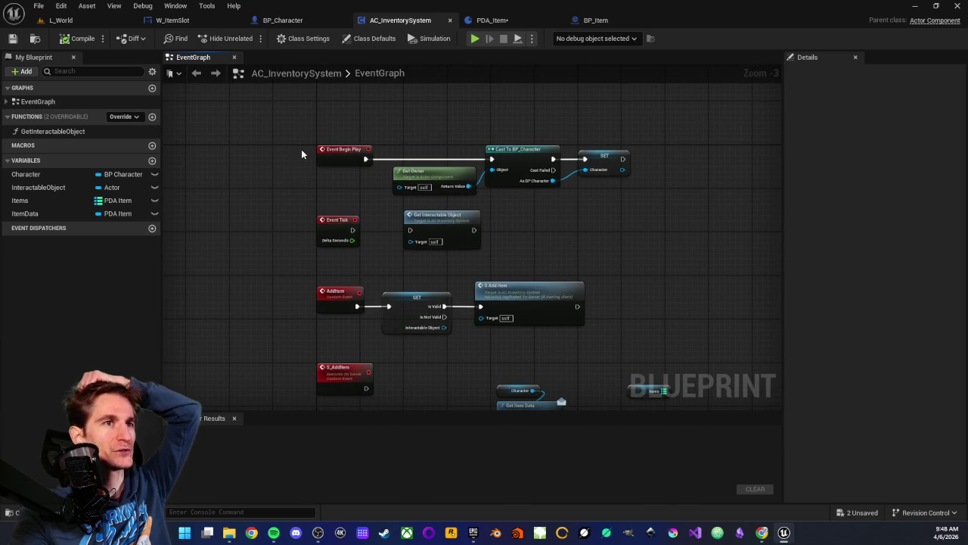
mouse_move(292, 123)
mouse_down()
mouse_move(378, 167)
mouse_move(633, 202)
mouse_move(594, 221)
mouse_up()
click(634, 204)
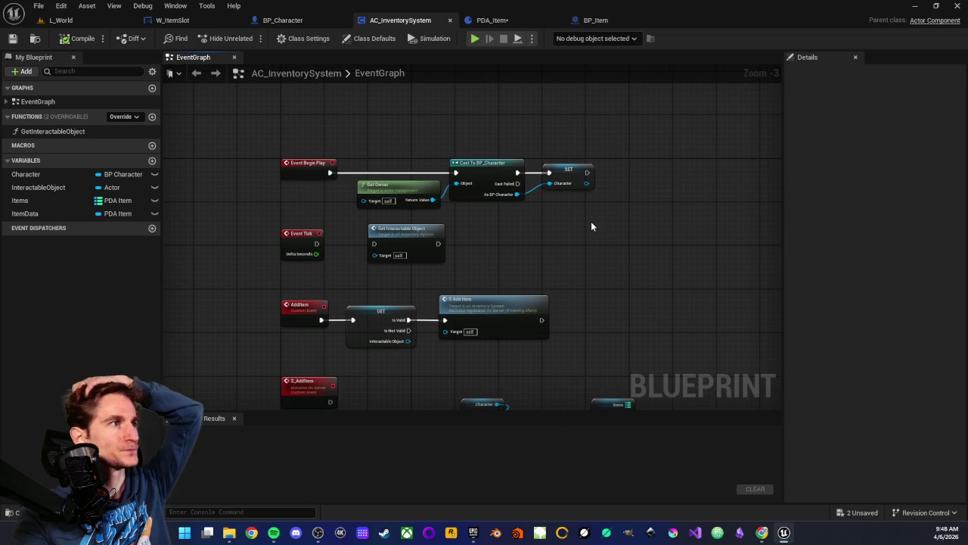
Step: Switch to W_ItemSlot and view its Designer layout
click(174, 20)
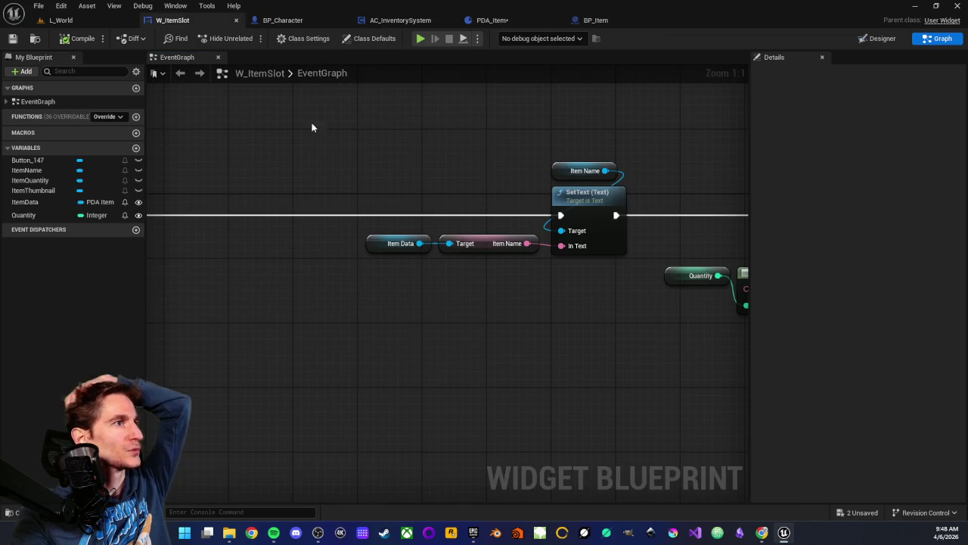
scroll(295, 111, down, 4)
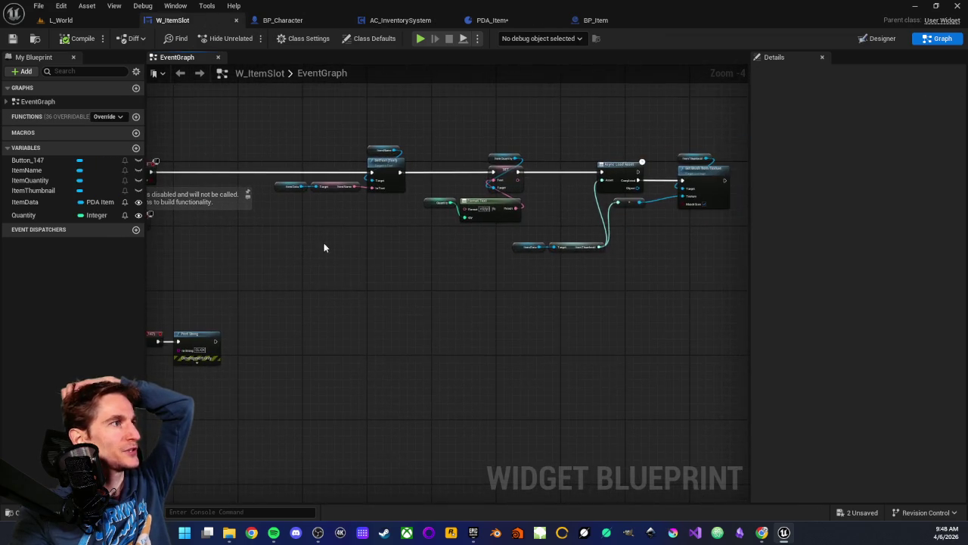
drag(323, 245, 347, 162)
click(880, 39)
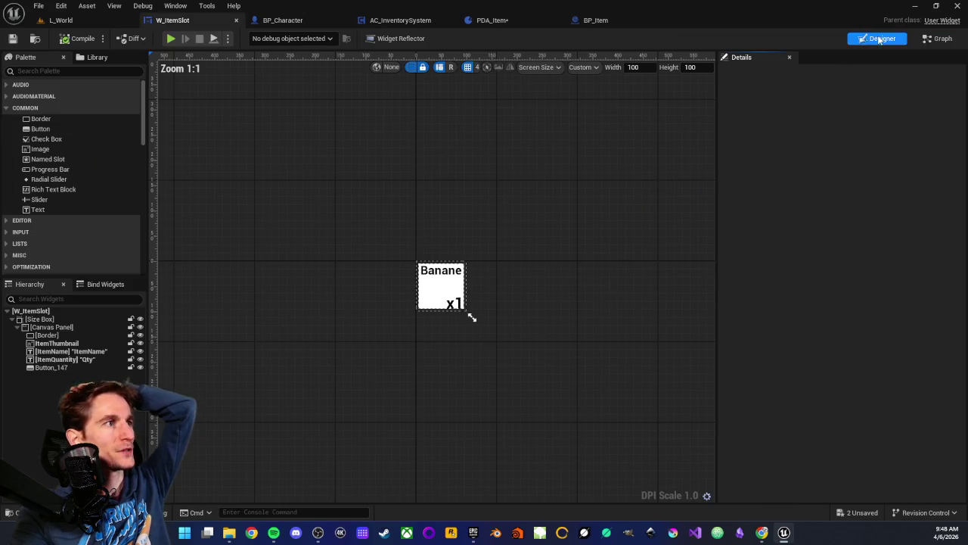
scroll(484, 333, up, 3)
scroll(491, 344, up, 1)
scroll(512, 374, down, 1)
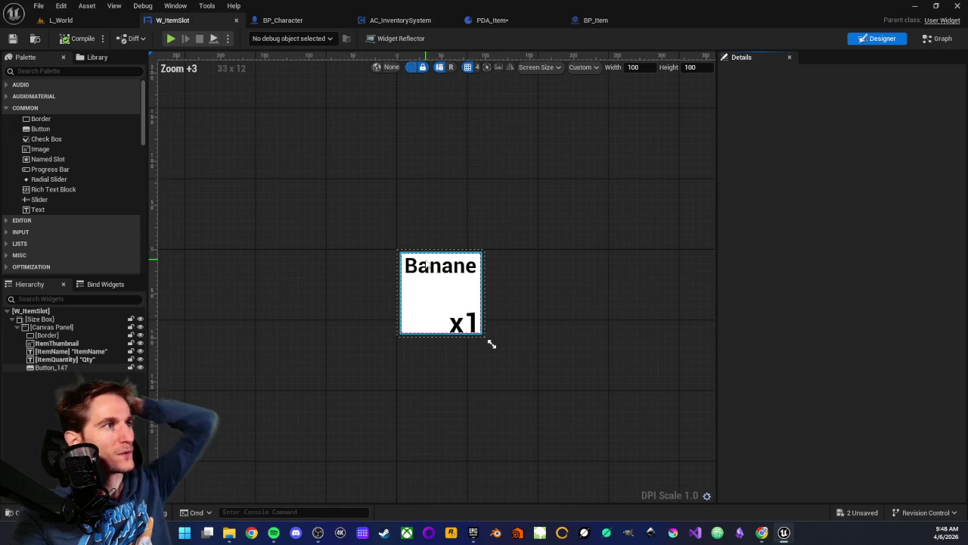
scroll(426, 266, up, 2)
scroll(426, 267, down, 1)
scroll(383, 223, down, 1)
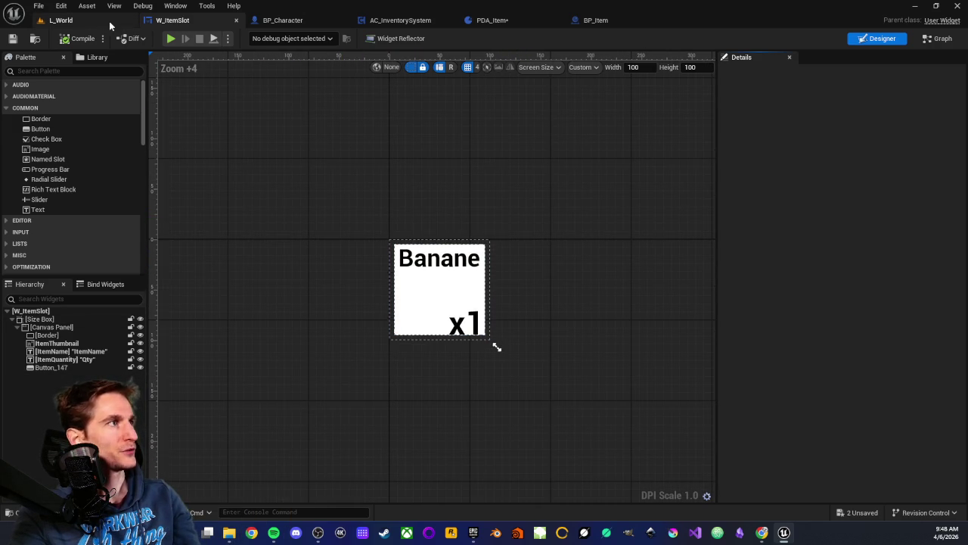
scroll(446, 246, down, 2)
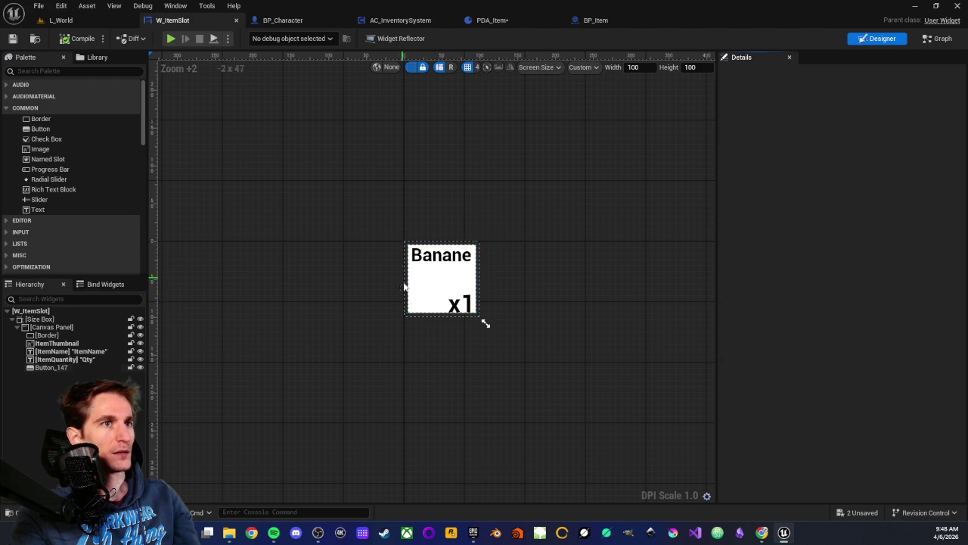
scroll(495, 277, down, 3)
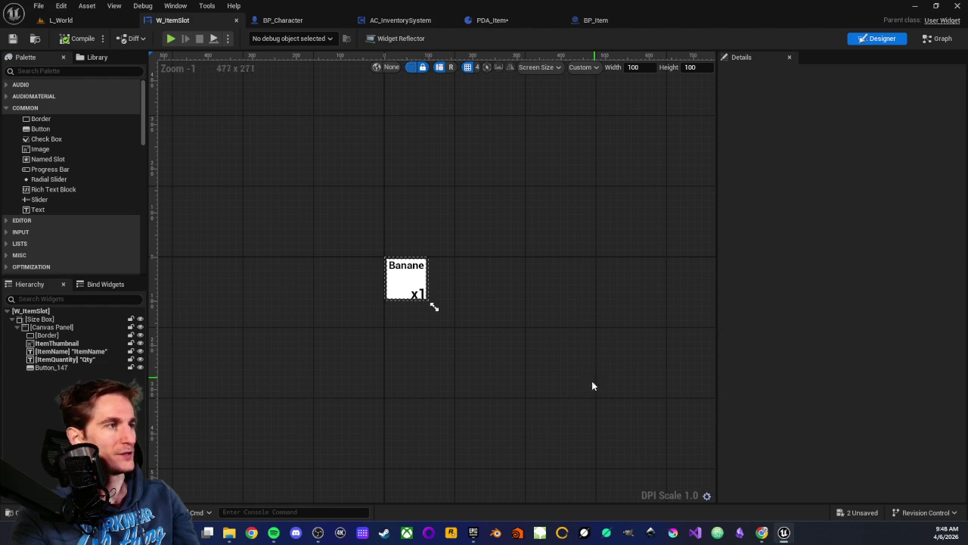
Step: From the L_World Content Browser, open the W_Menu_Inventory widget blueprint
click(98, 19)
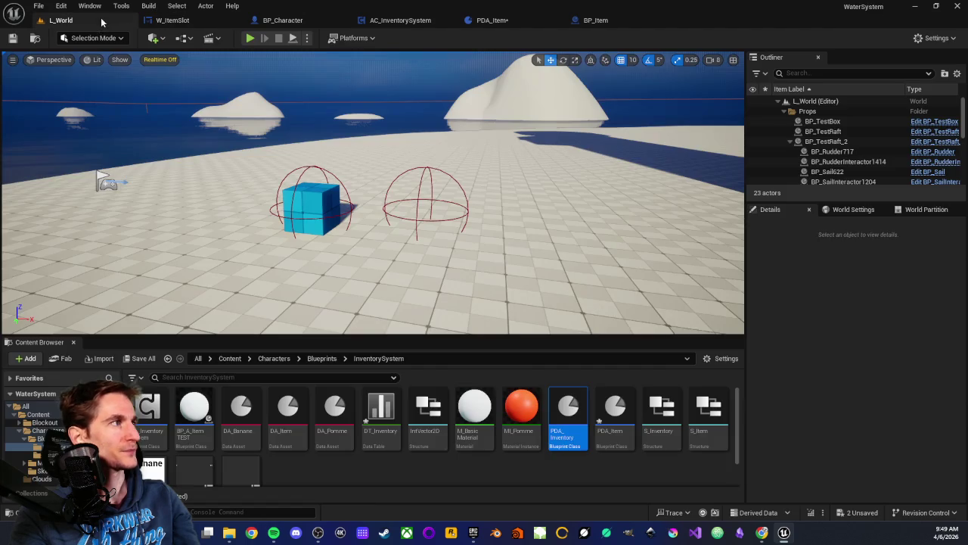
click(514, 470)
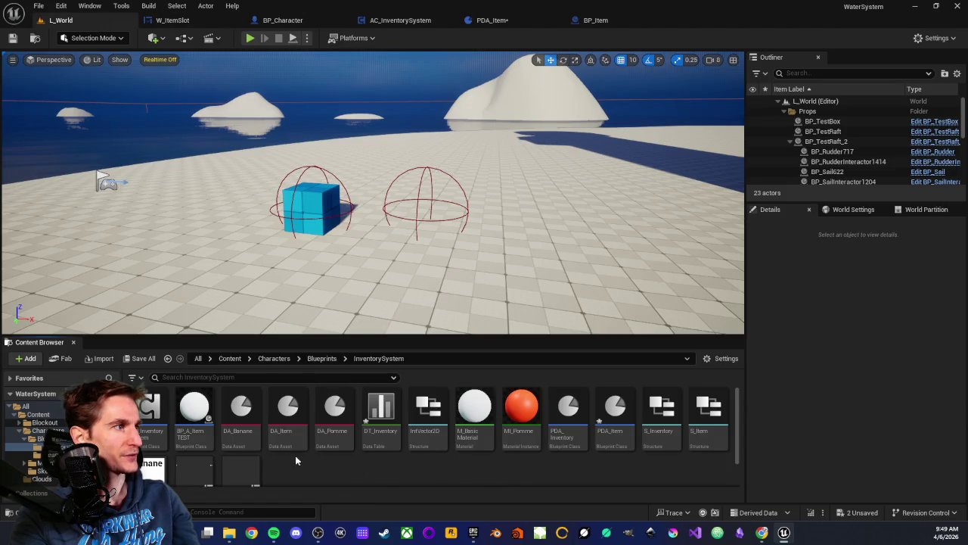
scroll(336, 436, down, 1)
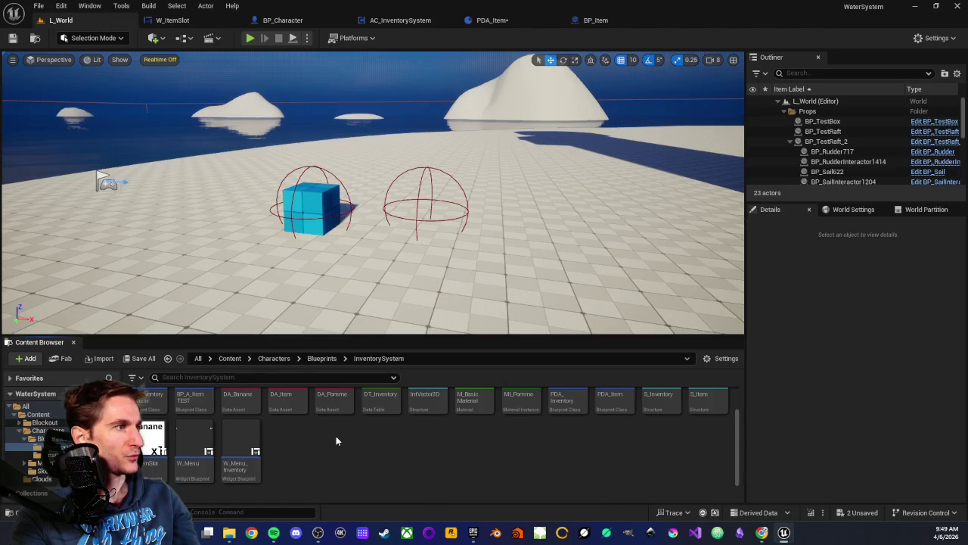
double_click(240, 452)
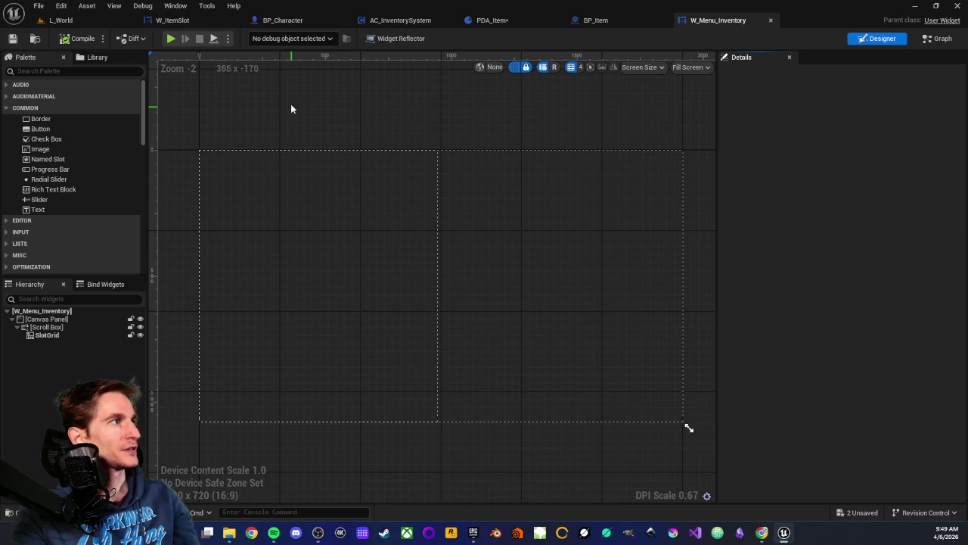
Step: Select SlotGrid and search the widget palette for 'grid'
scroll(291, 106, down, 2)
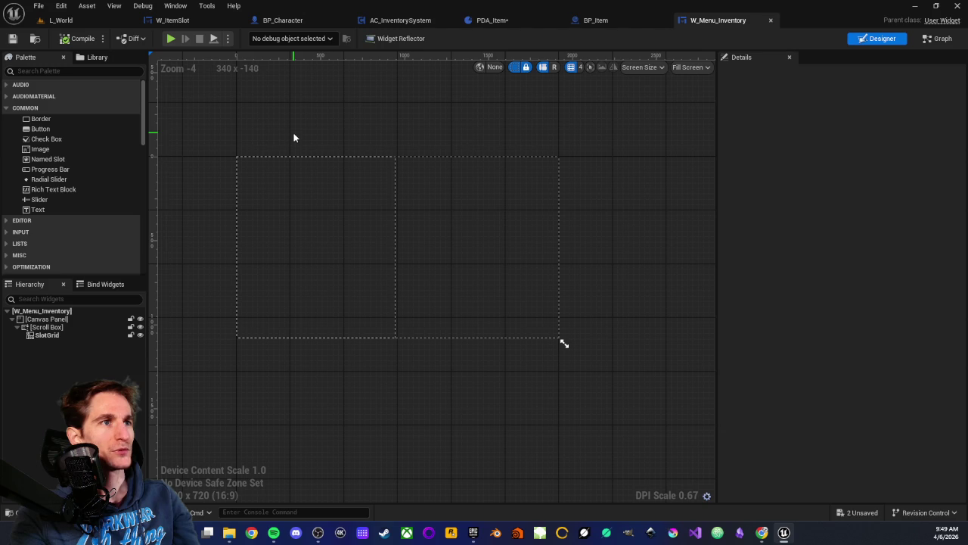
mouse_move(305, 121)
mouse_down()
mouse_move(314, 116)
mouse_move(319, 133)
mouse_up()
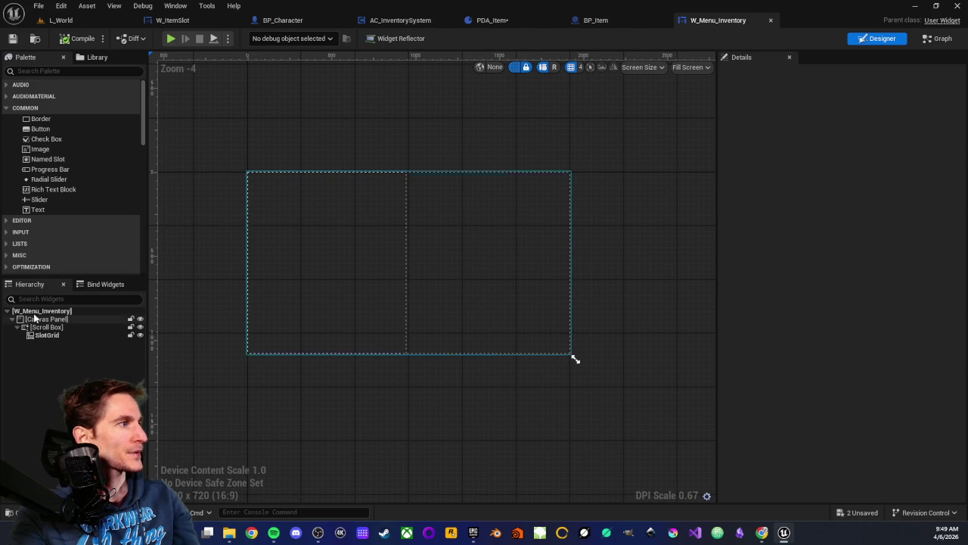
click(47, 336)
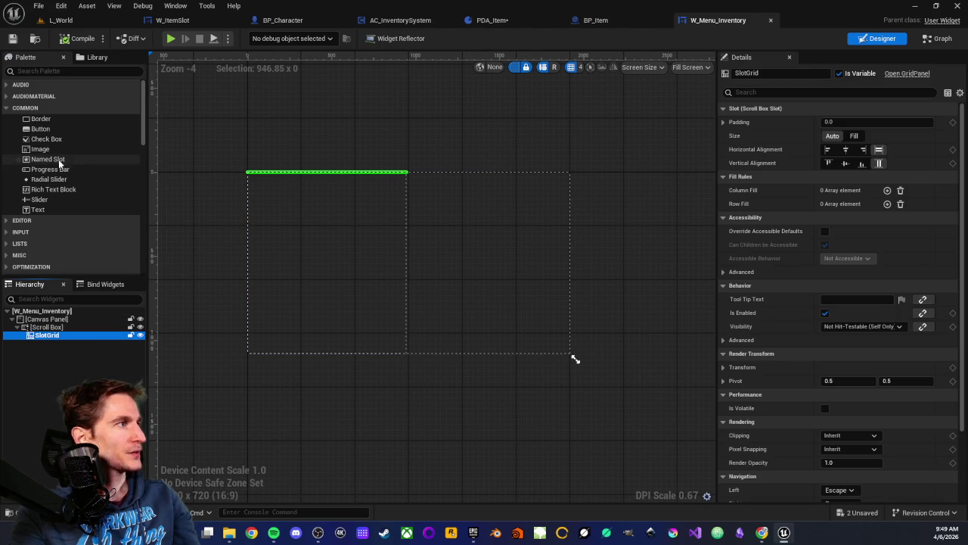
click(39, 71)
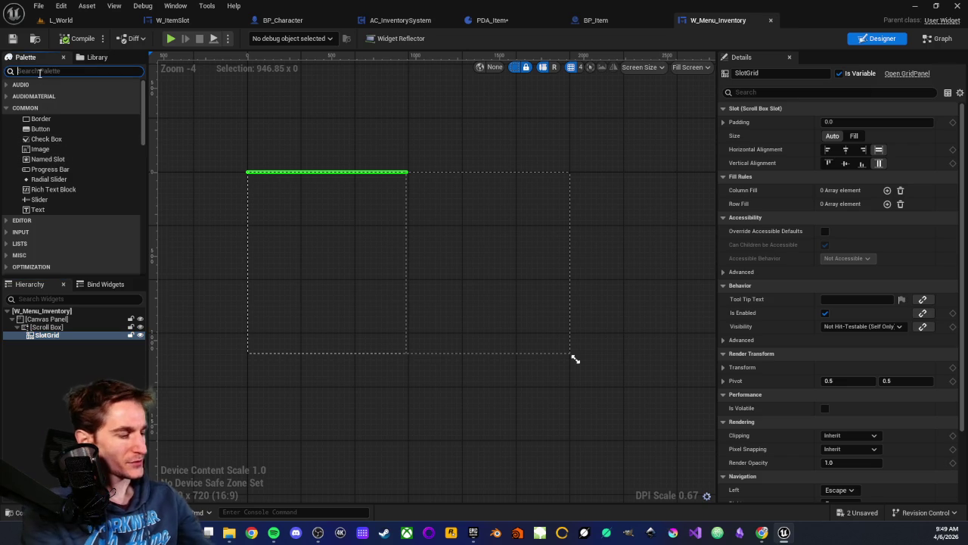
text(grid)
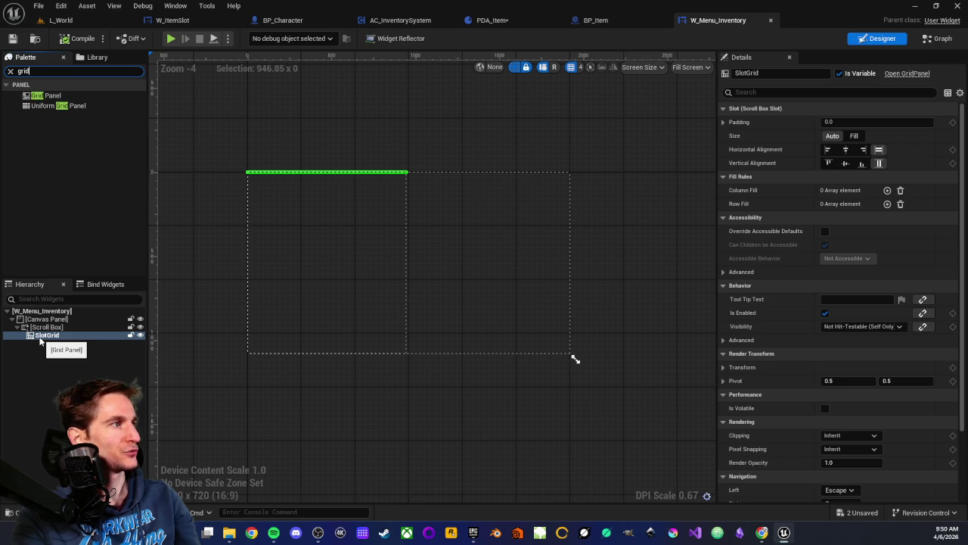
Step: Set SlotGrid's slot size to Fill, save W_Menu_Inventory, and reorder the W_ItemSlot tab after it
scroll(348, 140, up, 3)
scroll(350, 146, down, 1)
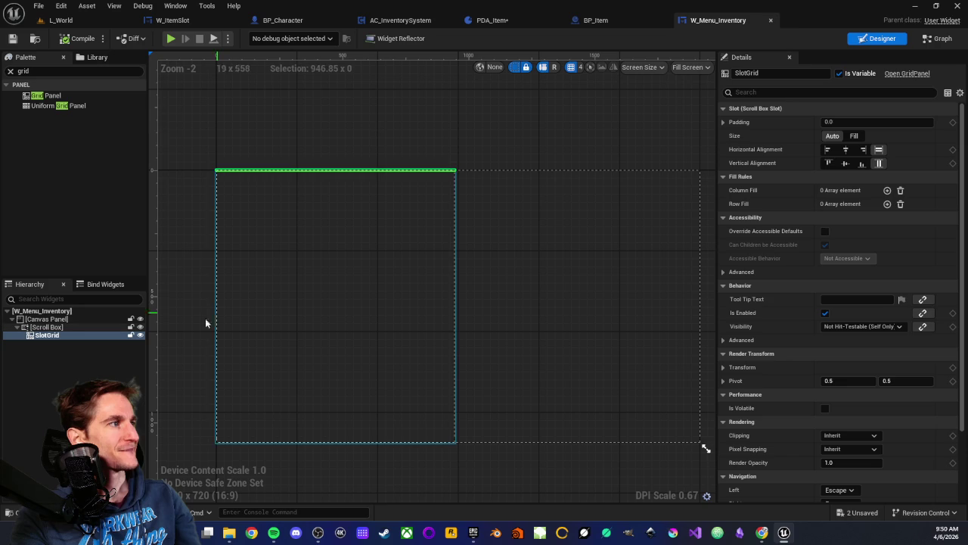
click(45, 335)
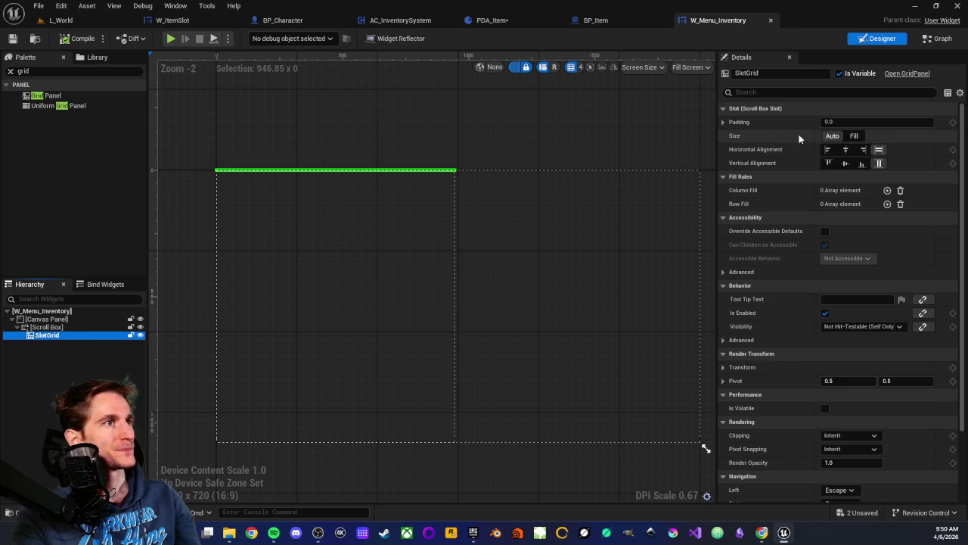
click(854, 135)
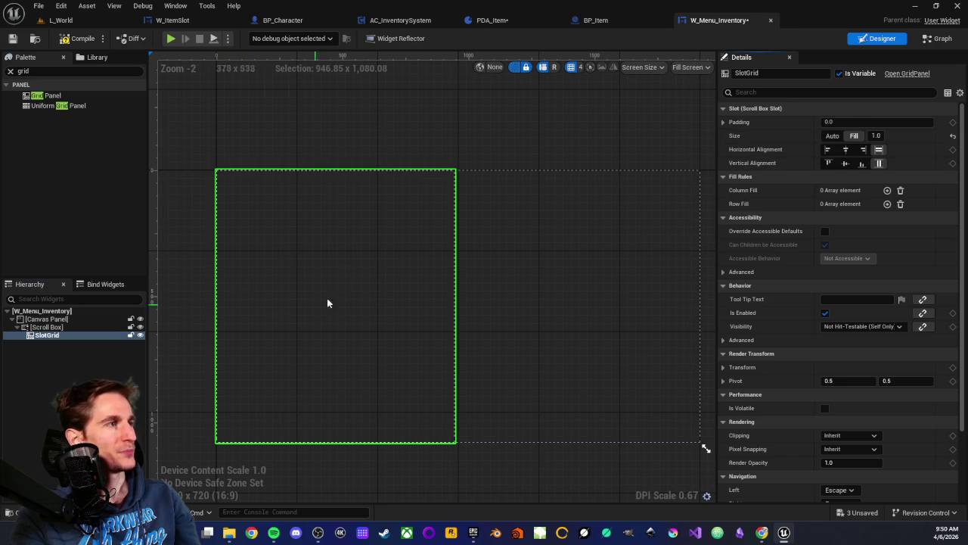
scroll(345, 177, down, 2)
scroll(371, 154, up, 1)
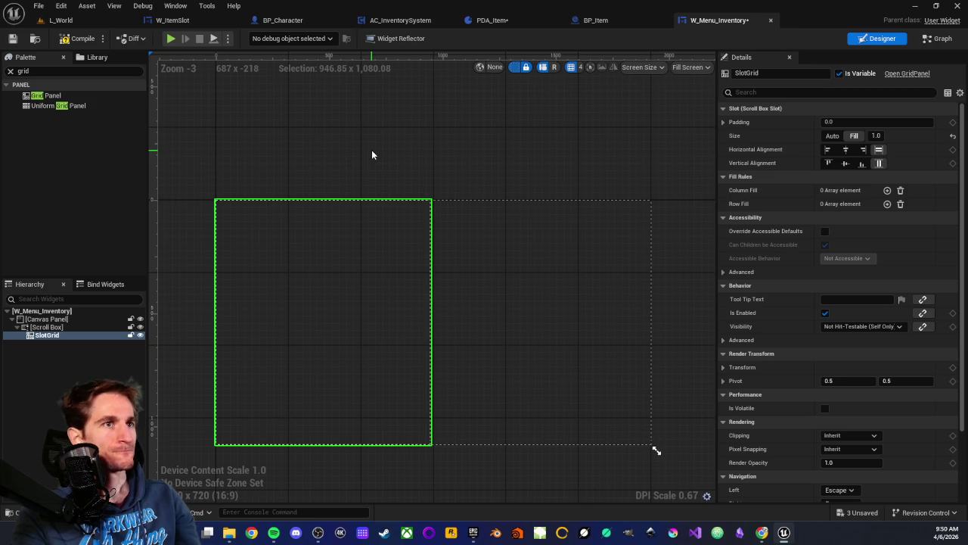
drag(331, 158, 336, 149)
click(12, 37)
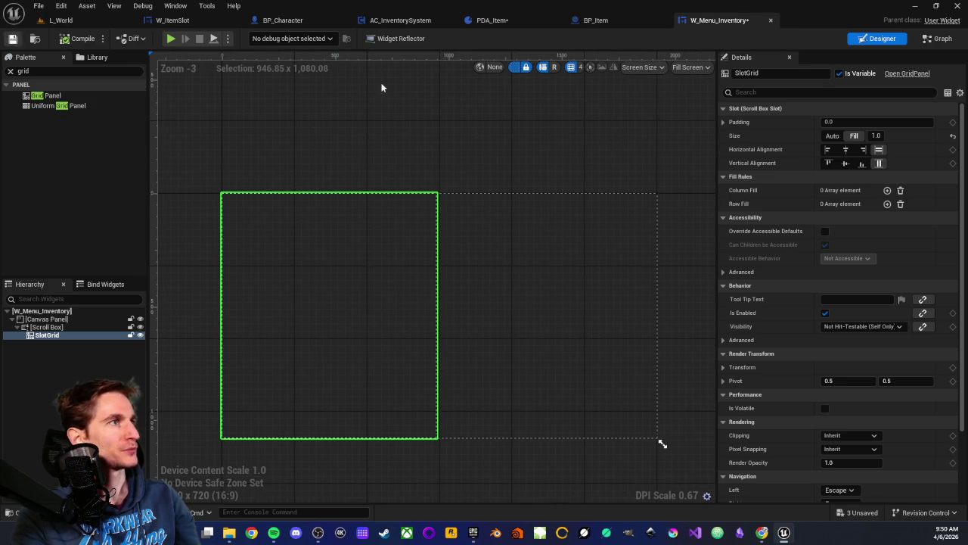
mouse_move(172, 20)
mouse_down()
mouse_move(575, 34)
mouse_move(692, 27)
mouse_up()
Step: Select the Size Box and set the widget preview size to 150 × 150
scroll(432, 216, up, 3)
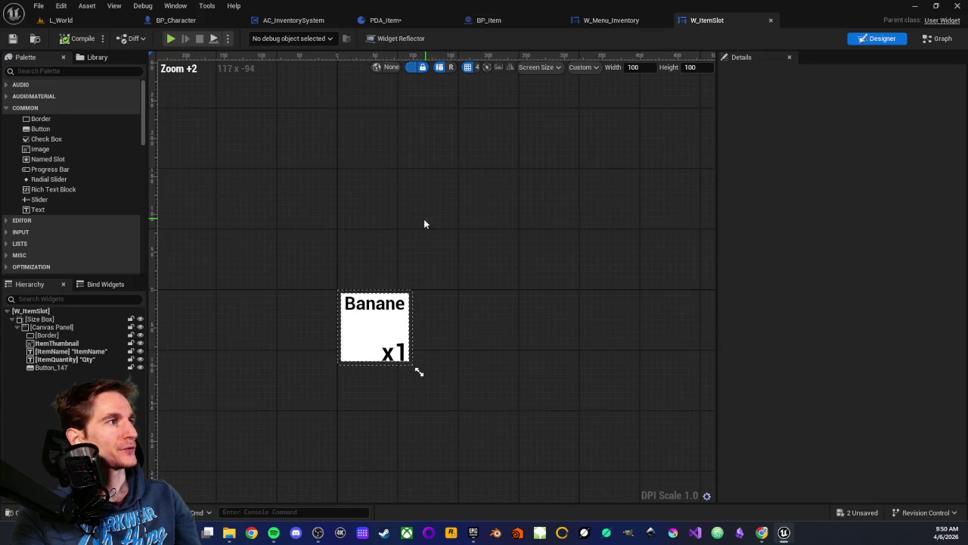
click(441, 260)
drag(487, 204, 542, 173)
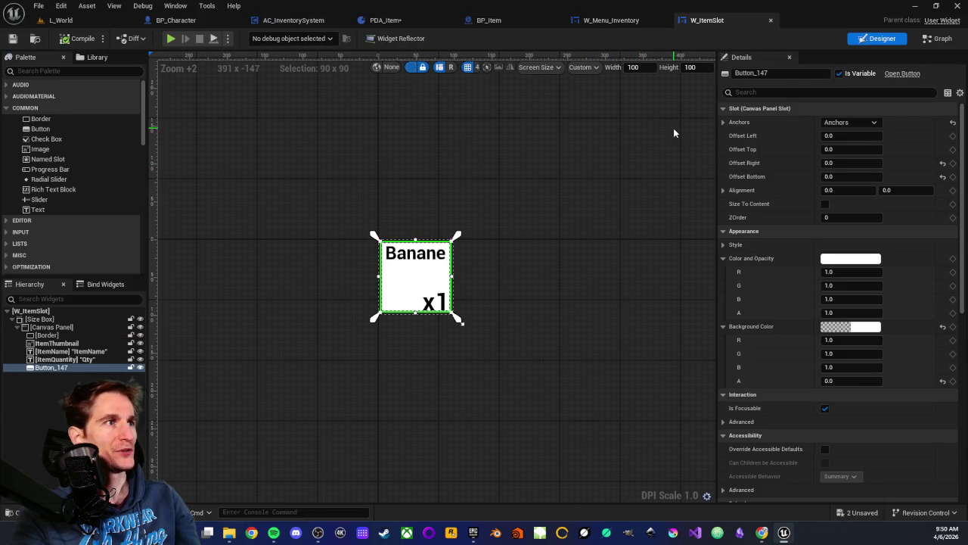
drag(572, 180, 584, 201)
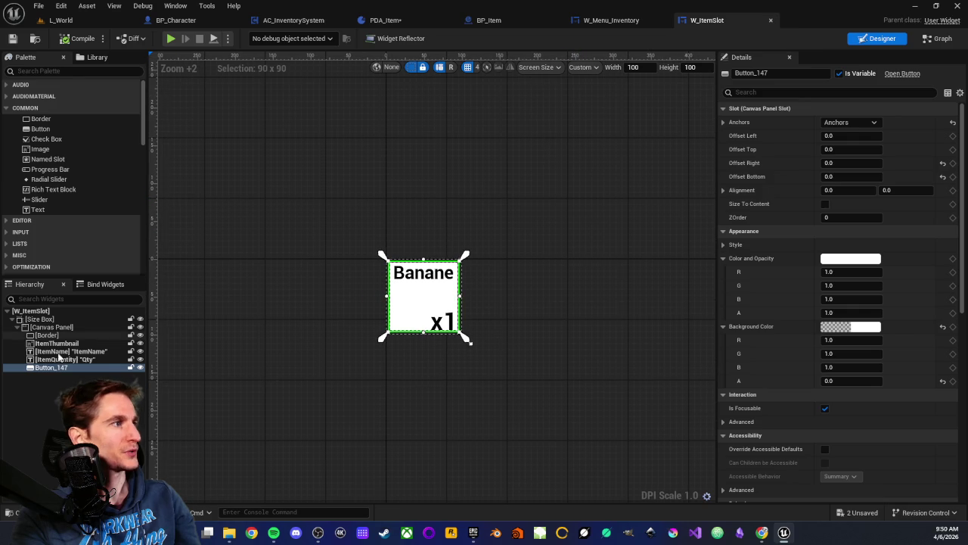
click(39, 319)
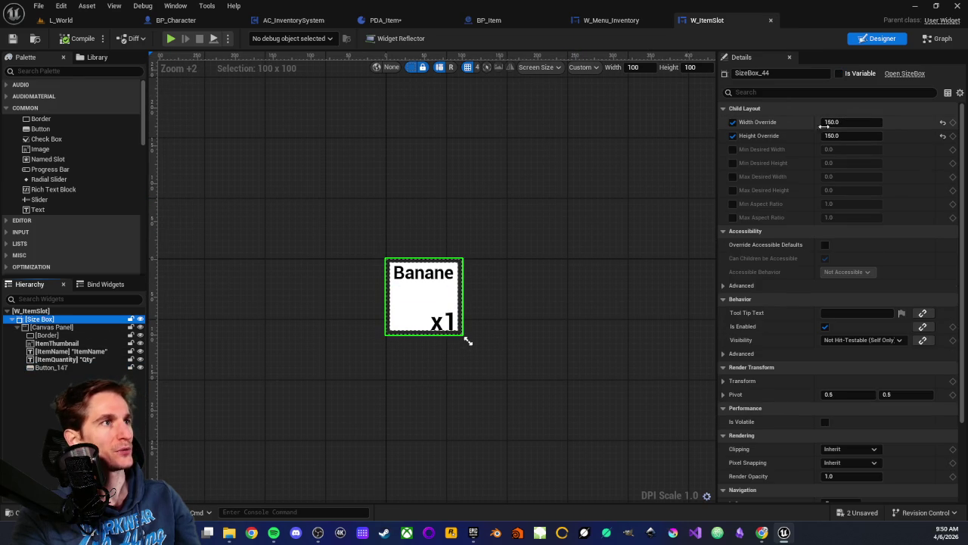
click(647, 67)
text(150)
key(Tab)
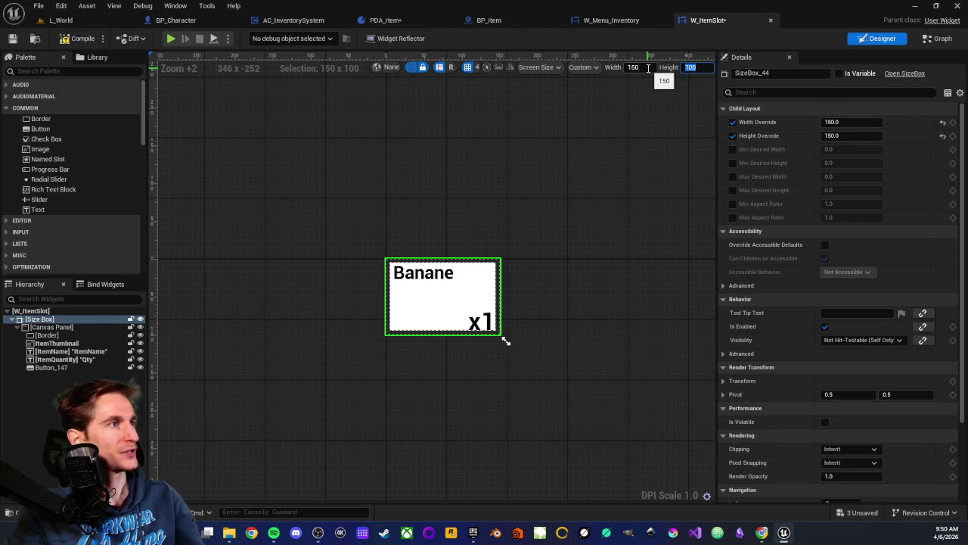
text(150)
key(Return)
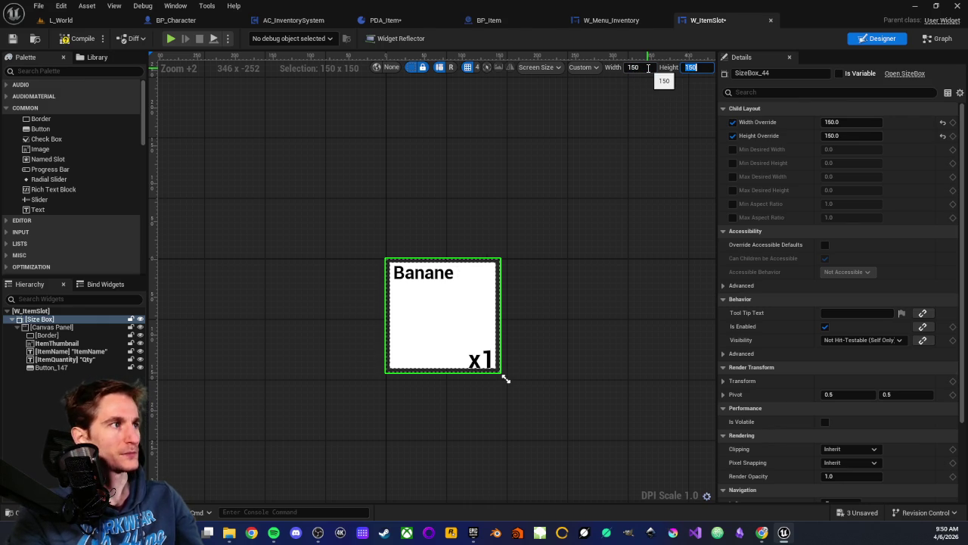
Step: Reselect the Size Box and commit its Height Override of 150
click(580, 284)
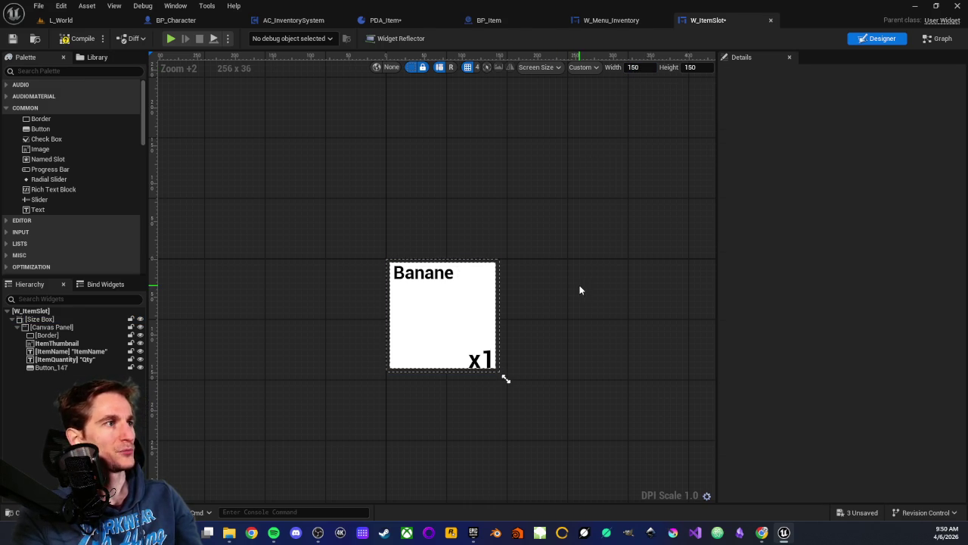
click(452, 300)
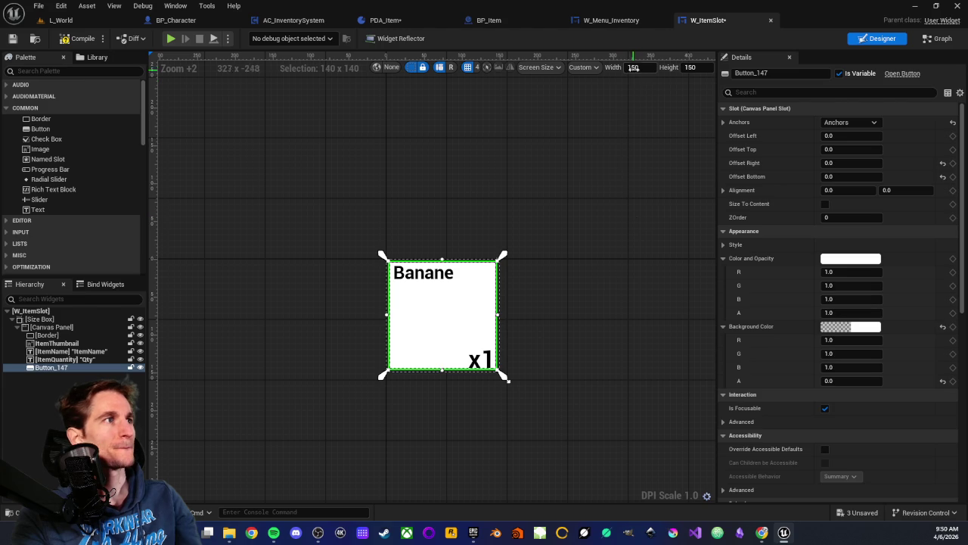
click(62, 320)
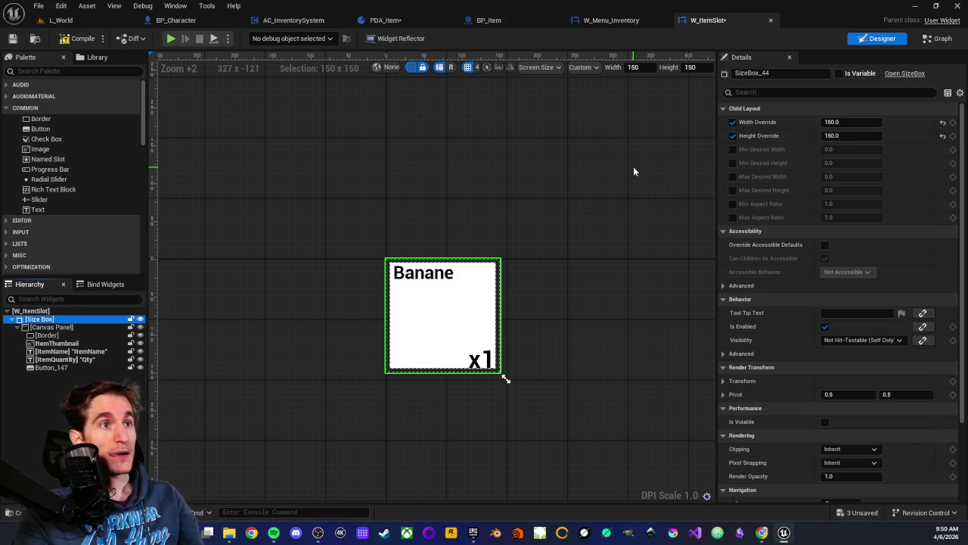
scroll(510, 221, down, 1)
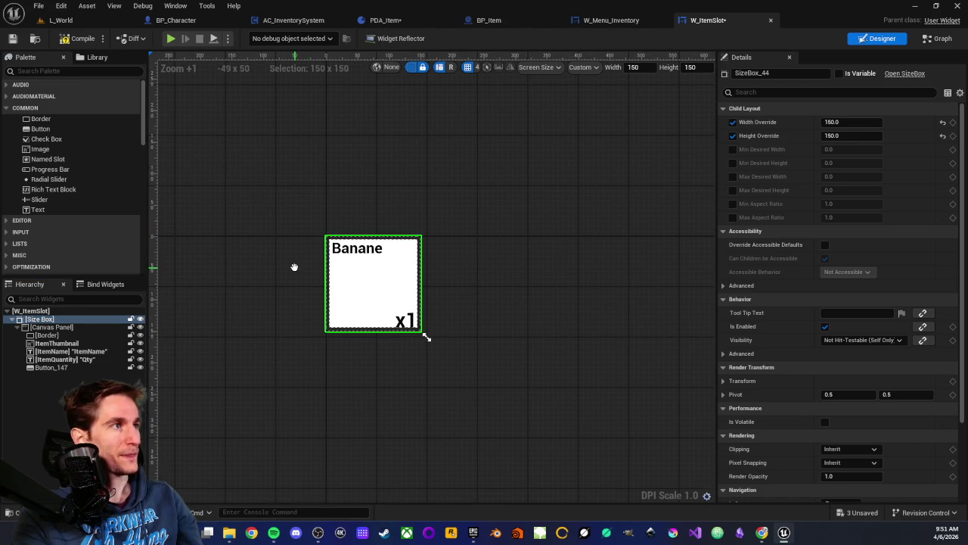
click(840, 135)
key(Return)
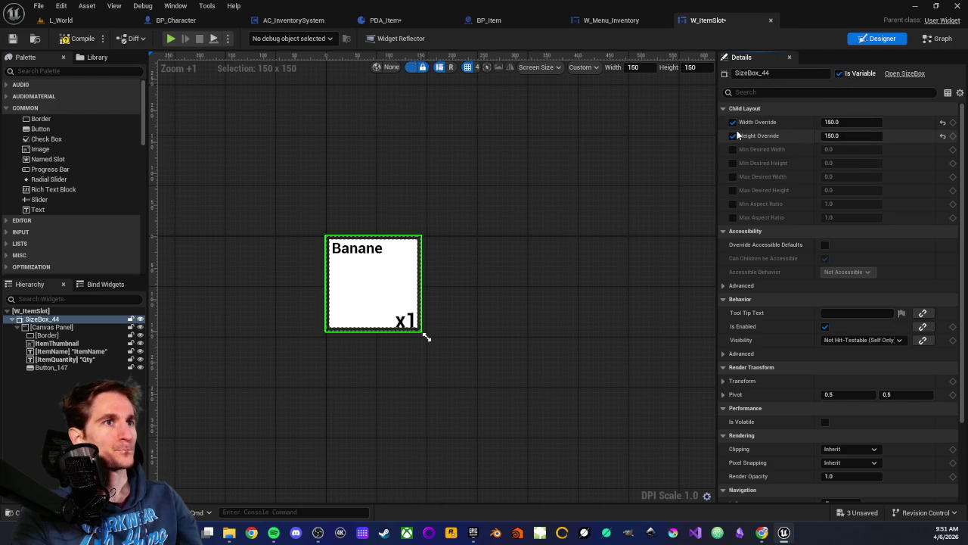
click(941, 41)
Step: Navigate W_ItemSlot's graph to the Pre Construct, SetText, SET and Format Text nodes
scroll(403, 288, up, 4)
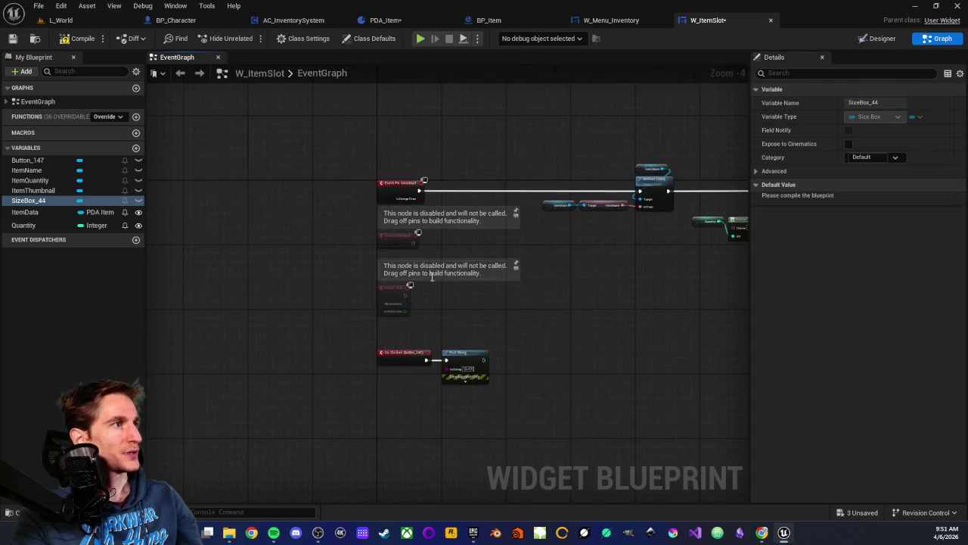
drag(255, 135, 371, 217)
mouse_move(456, 227)
mouse_down()
mouse_move(330, 328)
mouse_move(697, 283)
mouse_move(535, 257)
mouse_move(474, 277)
mouse_move(495, 353)
mouse_up()
drag(218, 149, 356, 242)
click(483, 279)
mouse_move(483, 278)
mouse_down()
mouse_move(323, 311)
mouse_move(363, 315)
mouse_up()
scroll(469, 368, down, 3)
scroll(320, 346, up, 1)
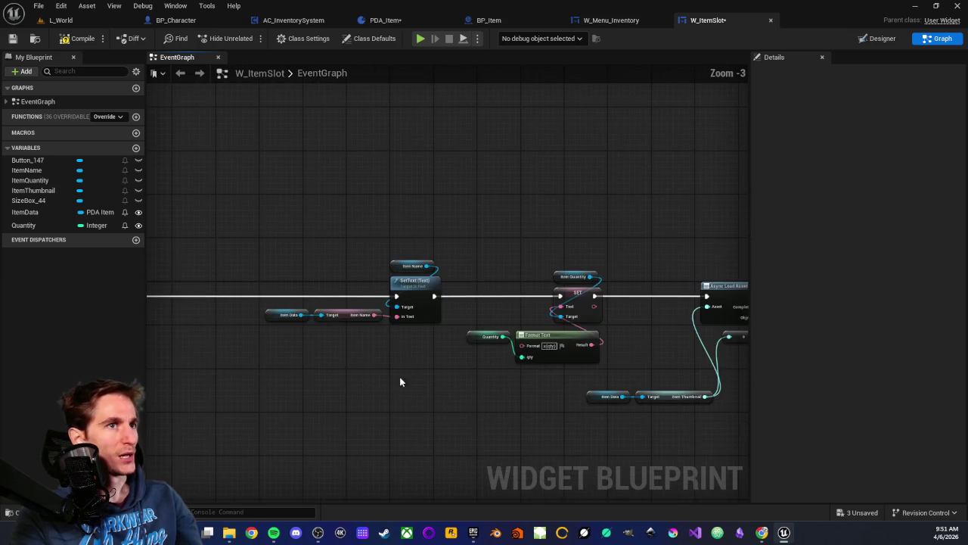
scroll(491, 312, down, 2)
scroll(480, 313, up, 5)
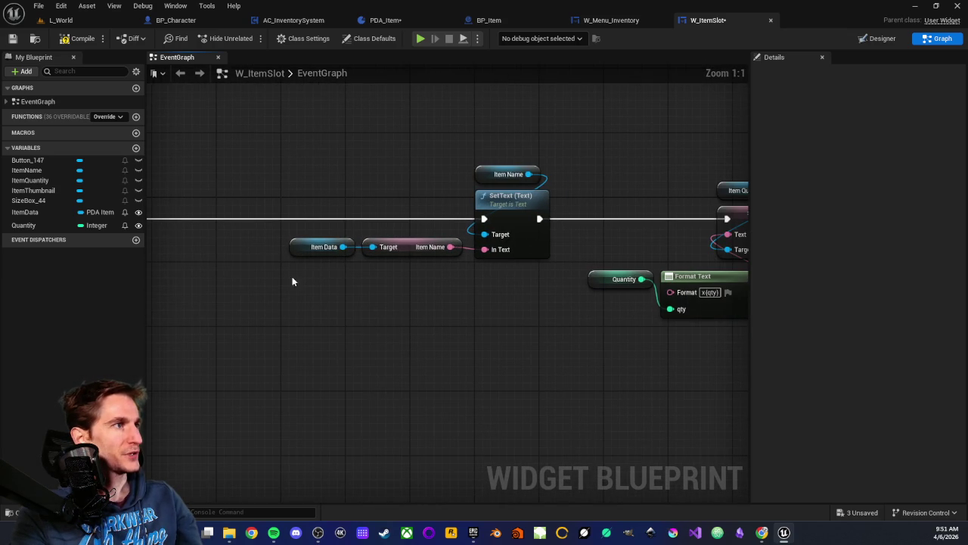
Step: Inspect the Item Data, Quantity and Format Text nodes, then add a new variable
drag(342, 261, 328, 263)
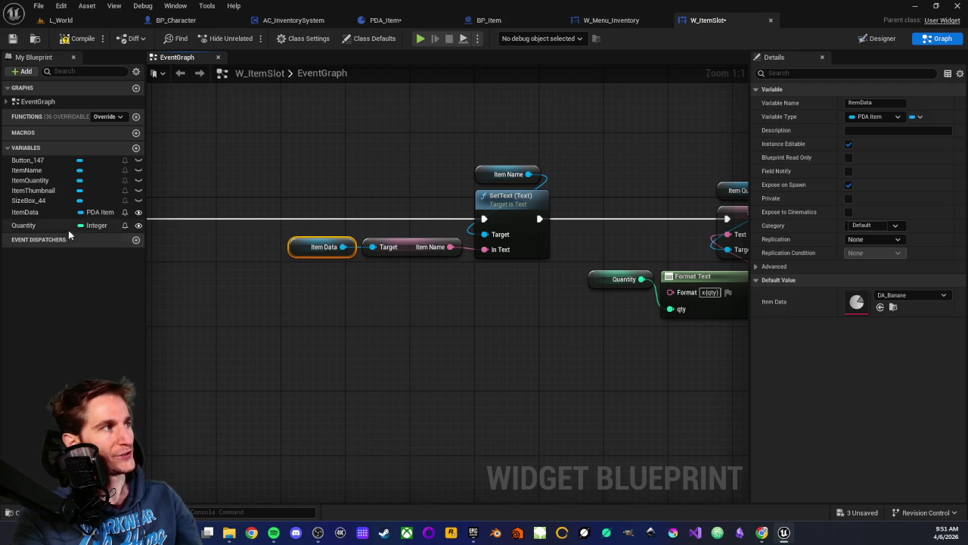
drag(428, 268, 388, 184)
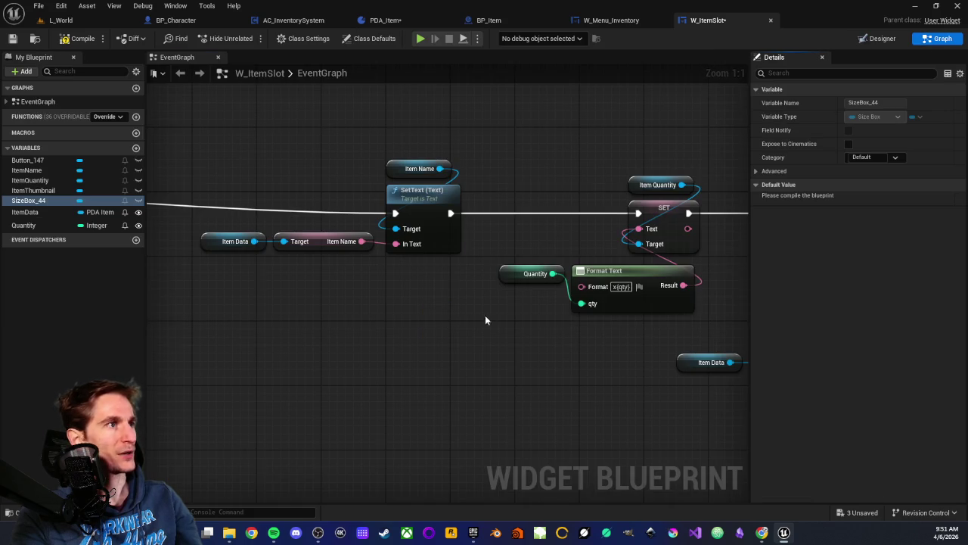
drag(485, 320, 314, 316)
drag(320, 244, 428, 323)
click(378, 344)
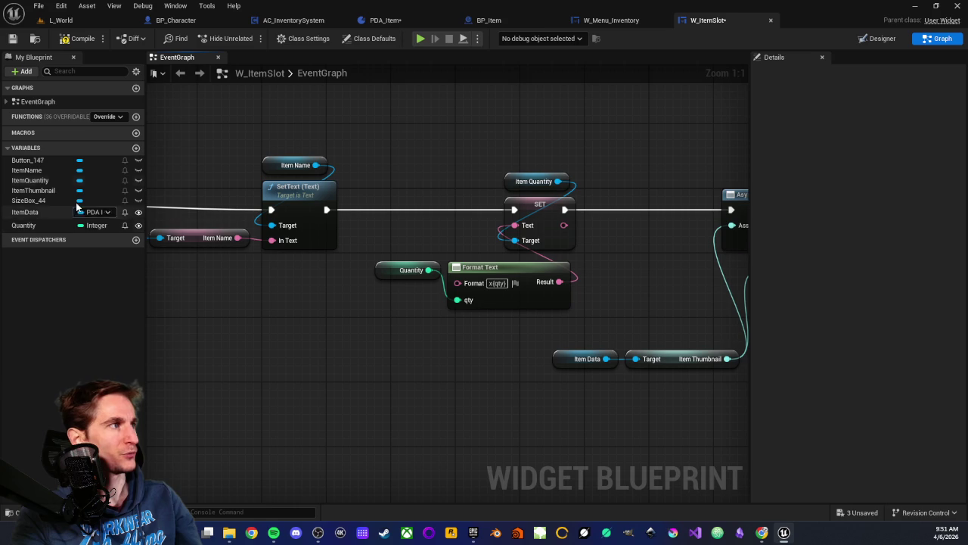
mouse_move(441, 336)
mouse_down()
mouse_move(363, 320)
mouse_move(409, 305)
mouse_up()
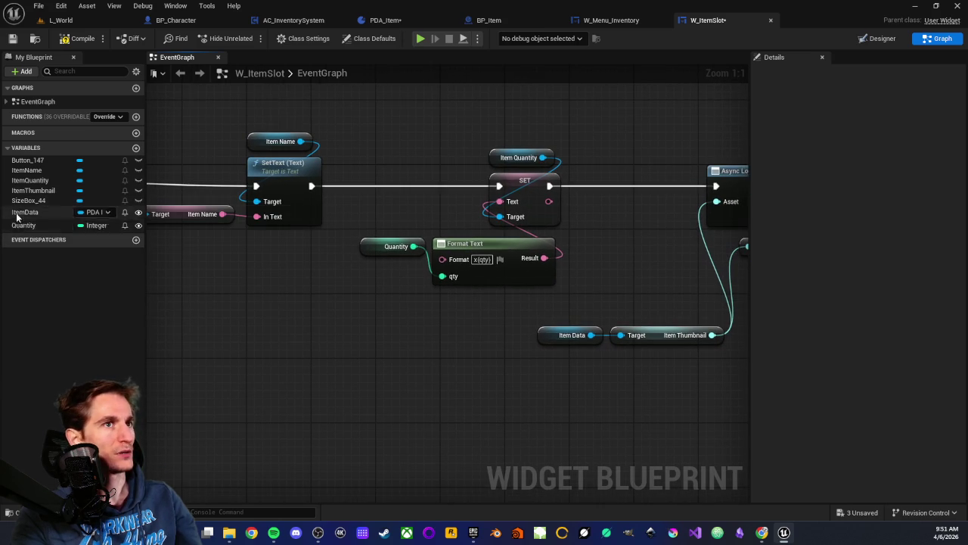
click(136, 148)
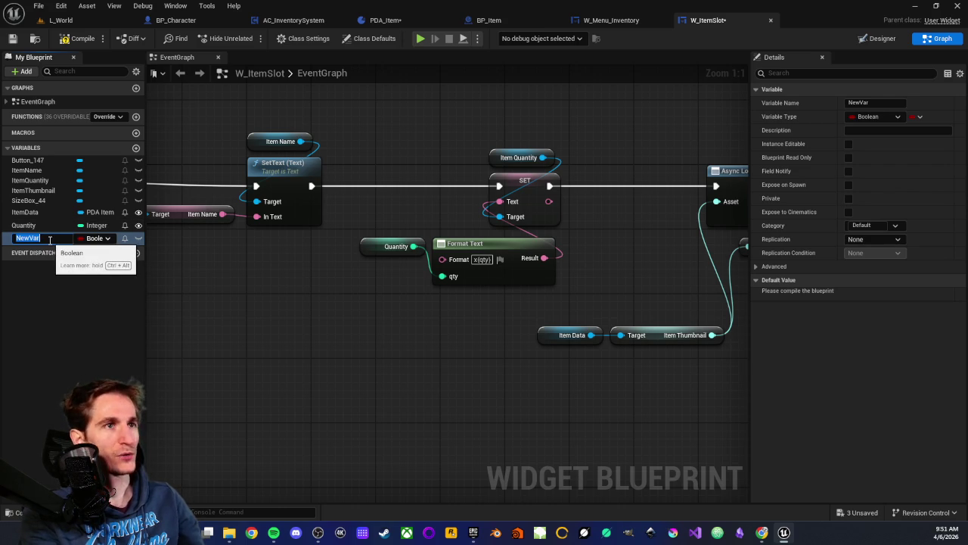
Step: Name the variable ItemStruct, type it as S Item, then compile and save
text(Ite)
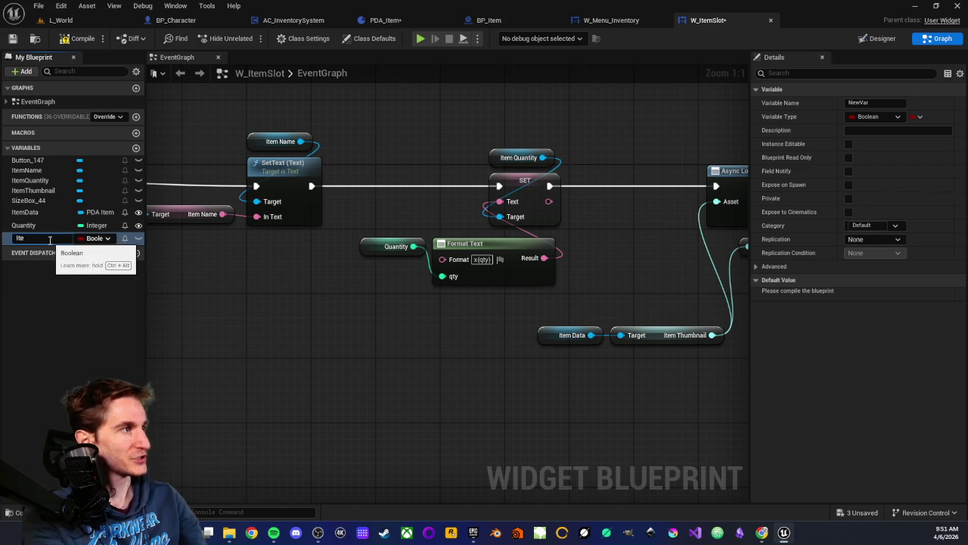
text(mStruct)
key(Return)
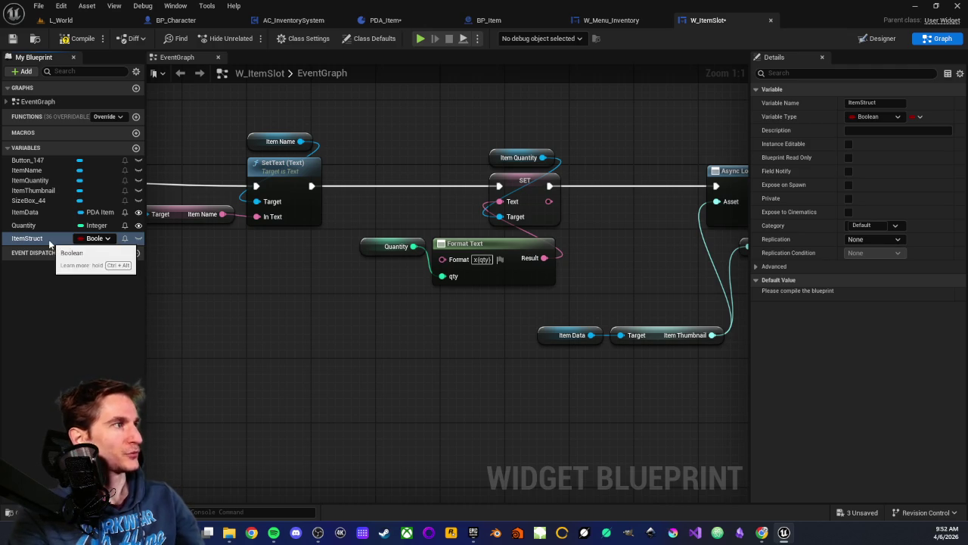
click(97, 239)
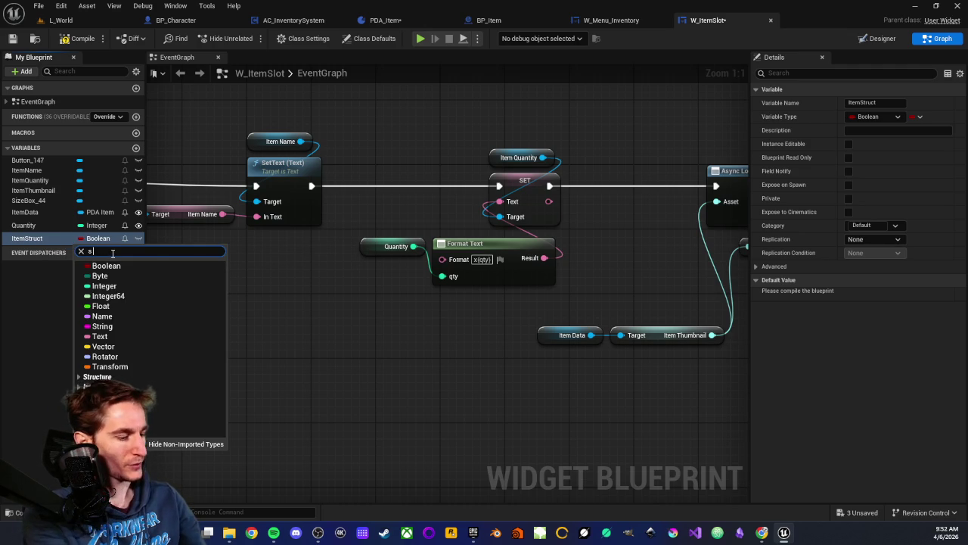
text(s item)
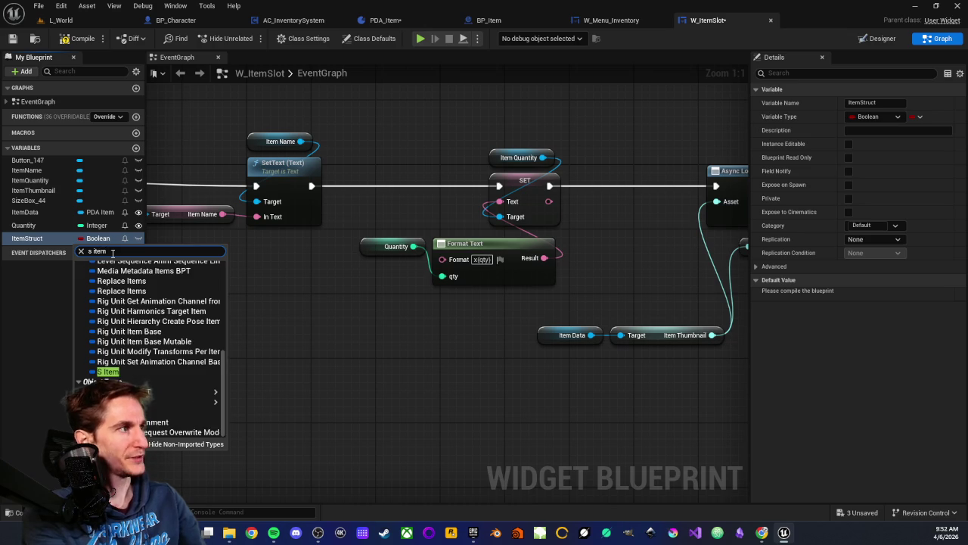
click(109, 371)
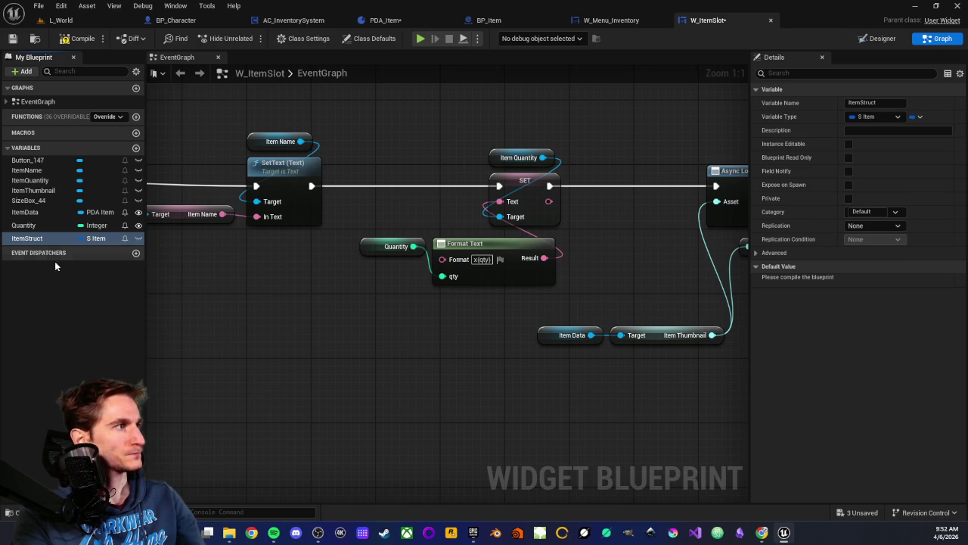
click(78, 38)
click(12, 39)
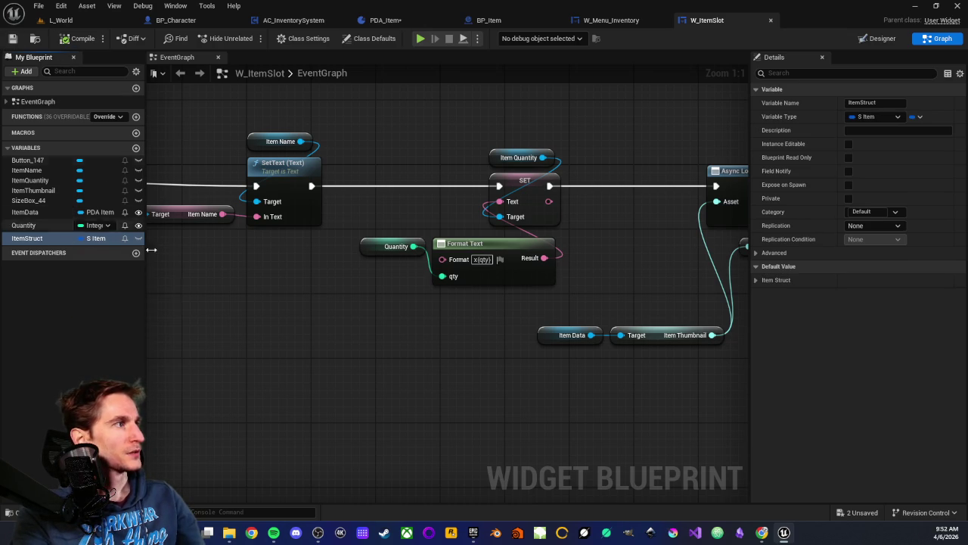
Step: Expand ItemStruct's default values and place an ItemStruct getter node in the graph
click(756, 280)
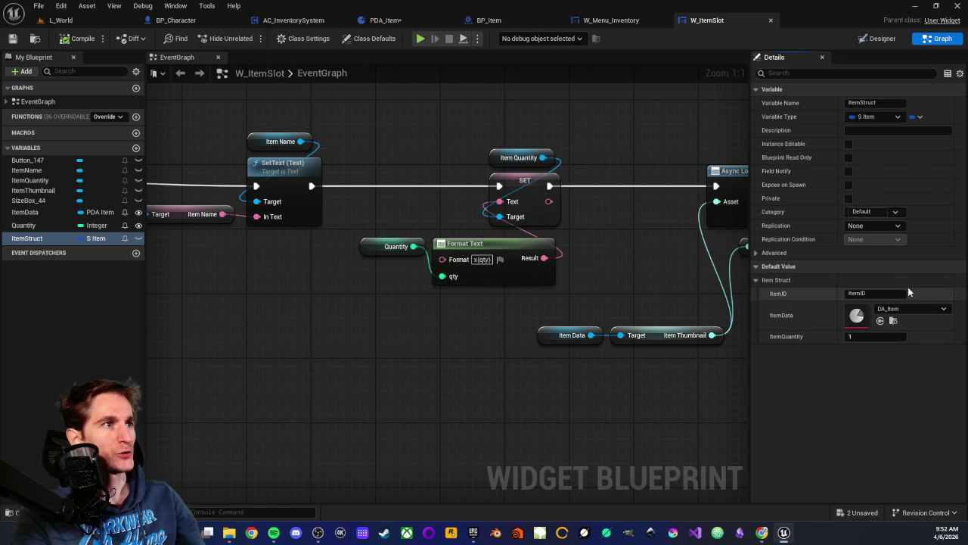
scroll(437, 330, down, 1)
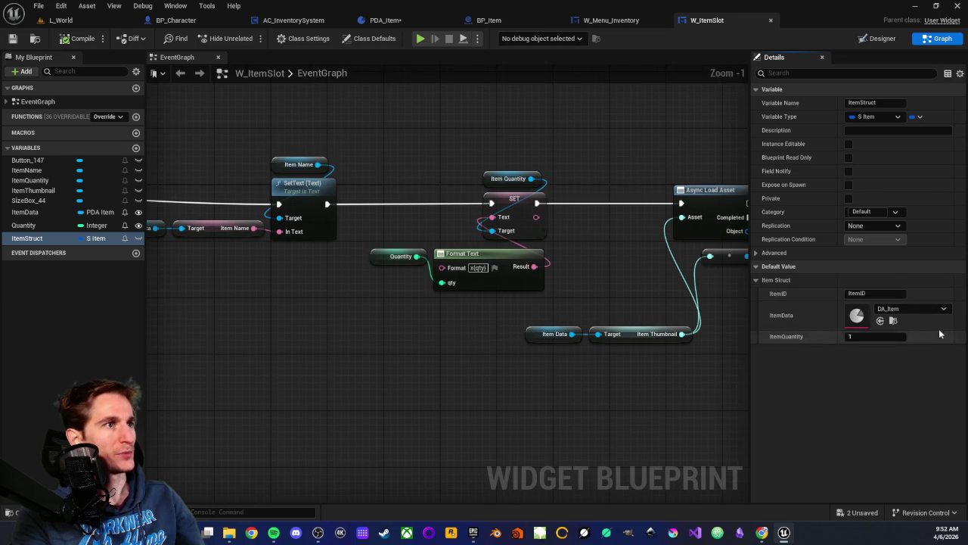
drag(409, 320, 659, 335)
mouse_move(30, 239)
mouse_down()
mouse_move(270, 324)
mouse_move(216, 312)
mouse_move(283, 314)
mouse_up()
click(230, 333)
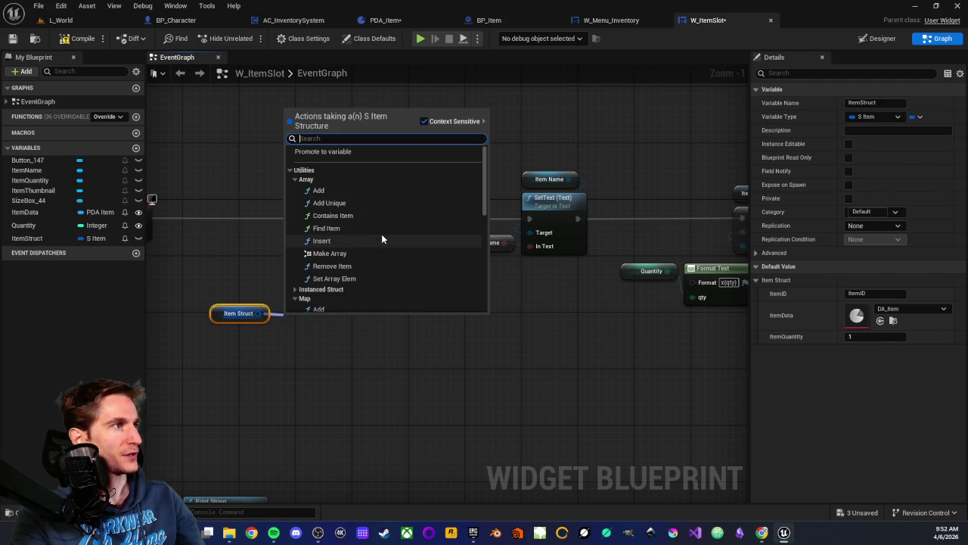
Step: Break Item Struct into a Break S Item node and add Load Asset Blocking from its Item Data
scroll(353, 180, down, 10)
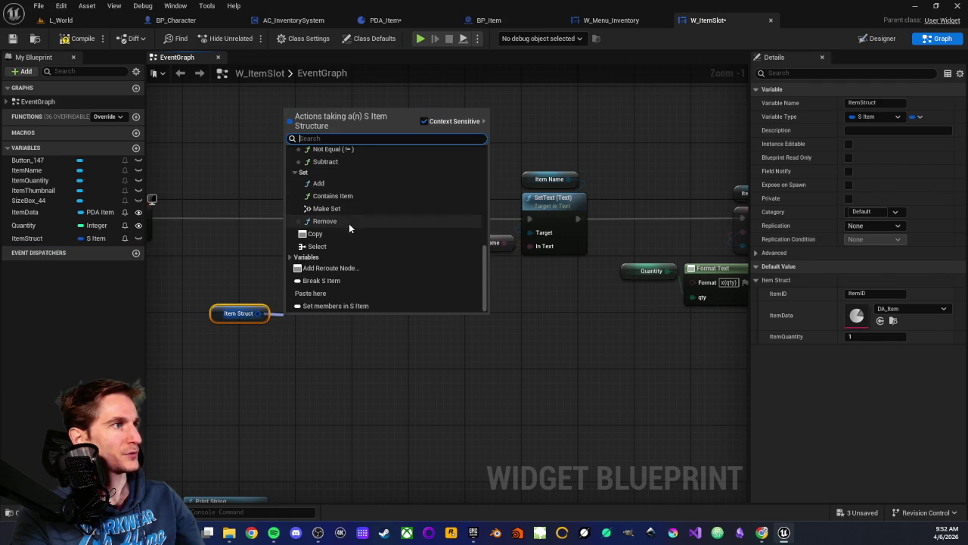
click(317, 280)
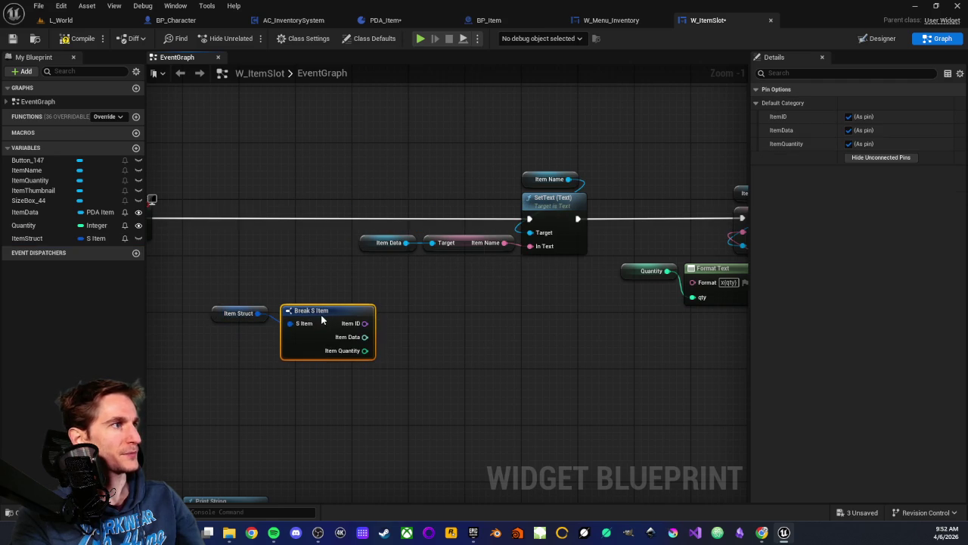
click(308, 281)
scroll(304, 286, up, 1)
mouse_move(346, 277)
mouse_down()
mouse_move(415, 276)
mouse_move(402, 275)
mouse_move(414, 248)
mouse_move(392, 253)
mouse_up()
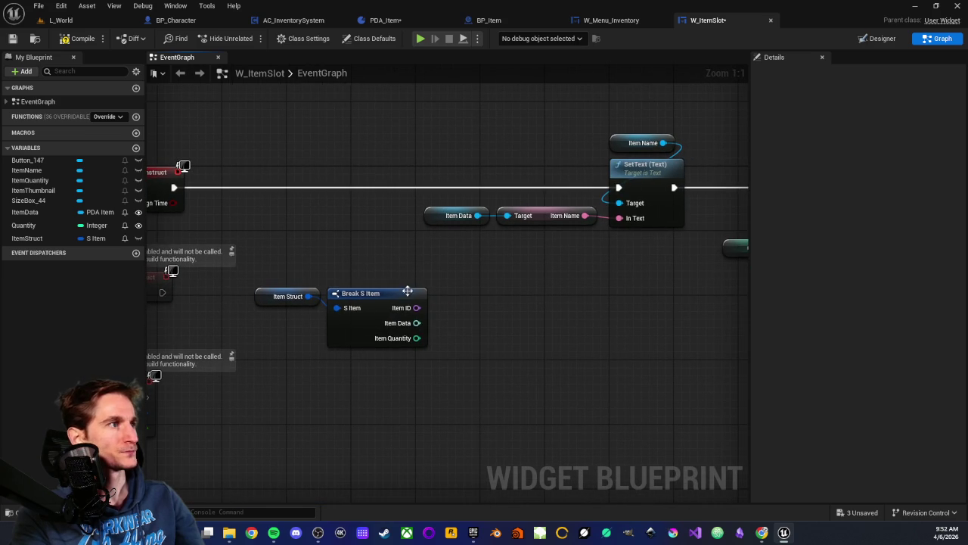
mouse_move(417, 323)
mouse_down()
mouse_move(517, 328)
mouse_move(509, 219)
mouse_up()
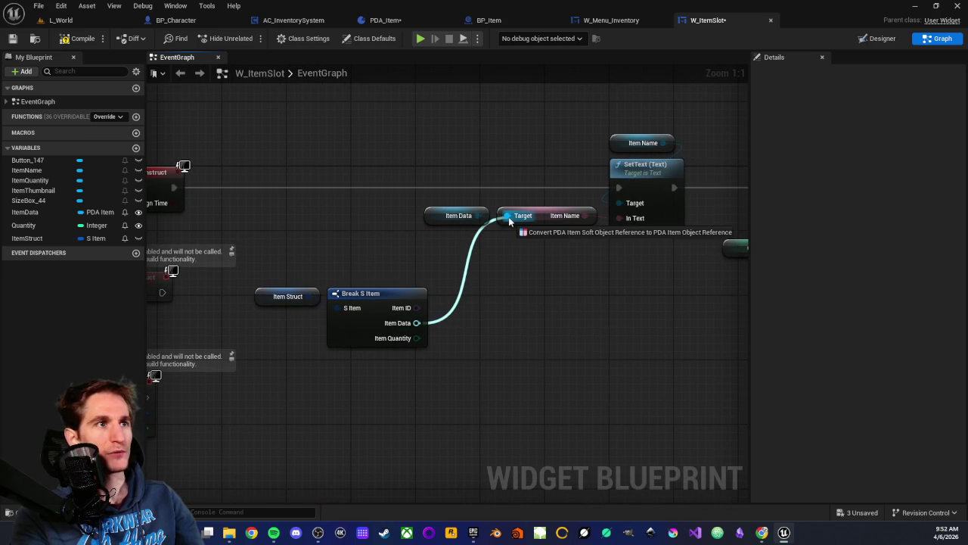
drag(510, 219, 482, 322)
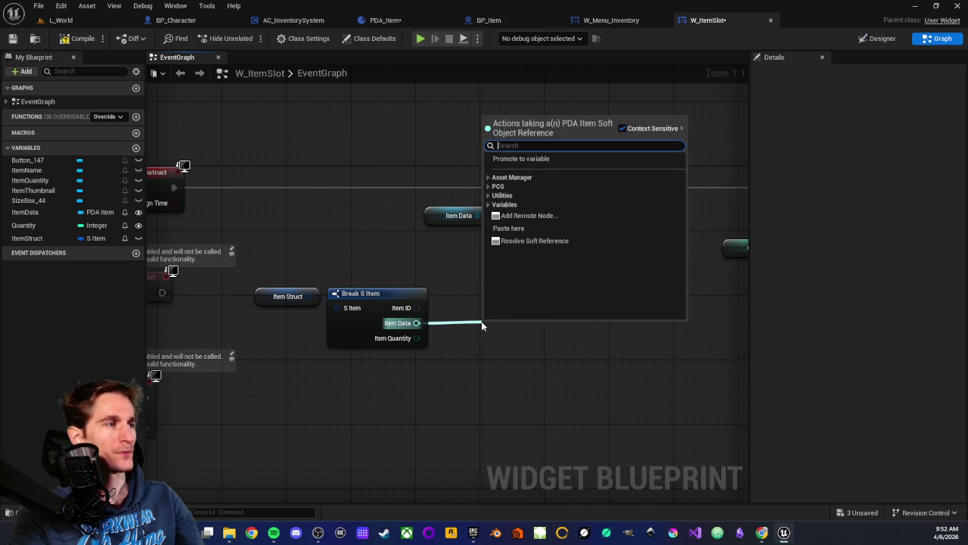
text(load)
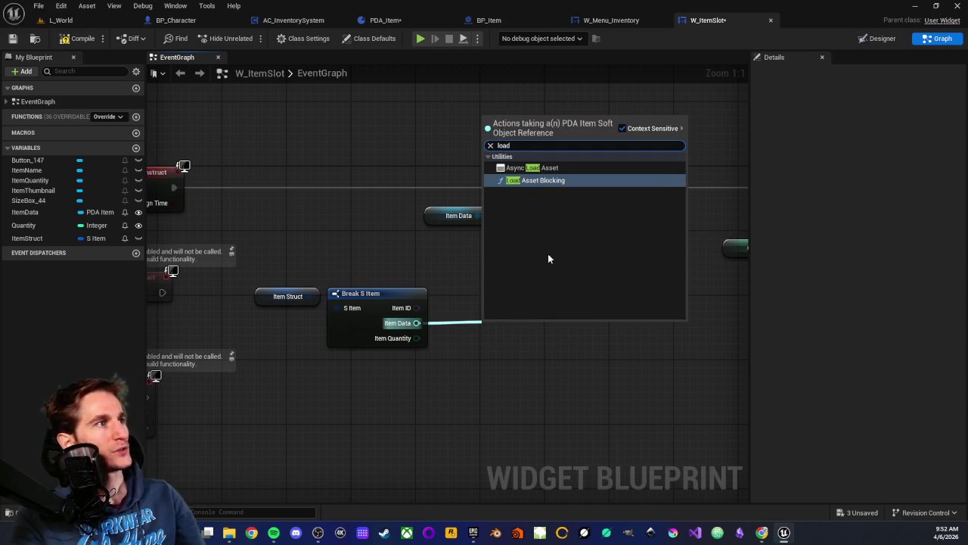
key(Return)
Step: Try linking Load Asset Blocking's Return Value, then cancel the incompatible connection
drag(562, 308, 613, 293)
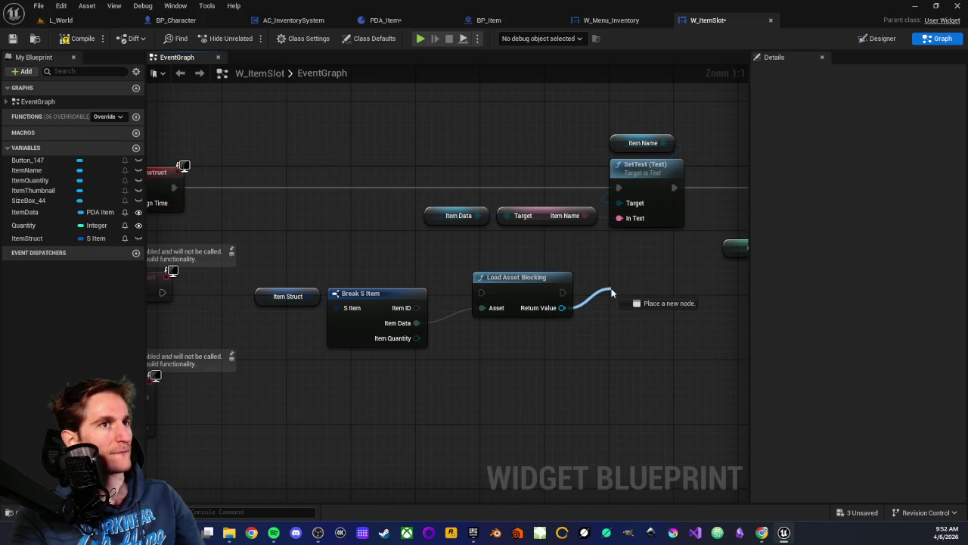
drag(605, 298, 606, 297)
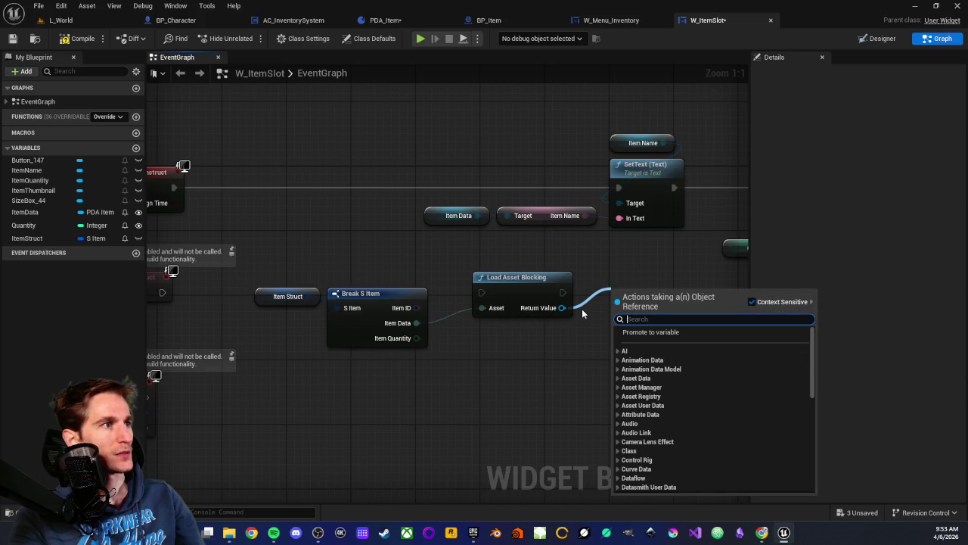
click(584, 330)
mouse_move(562, 307)
mouse_down()
mouse_move(534, 240)
mouse_move(507, 216)
mouse_move(610, 125)
mouse_up()
key(Escape)
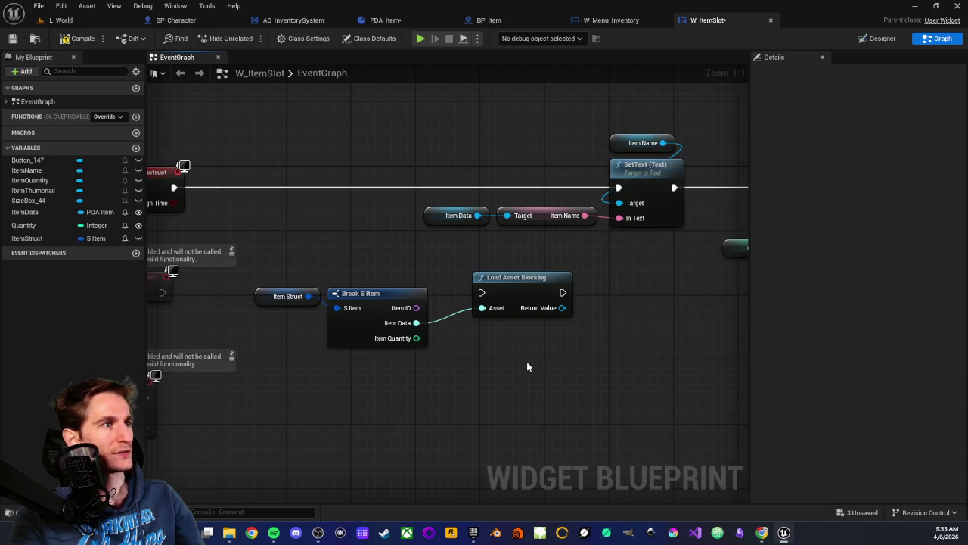
Step: Tidy the positions of the Break S Item and Load Asset Blocking nodes
drag(527, 362, 488, 380)
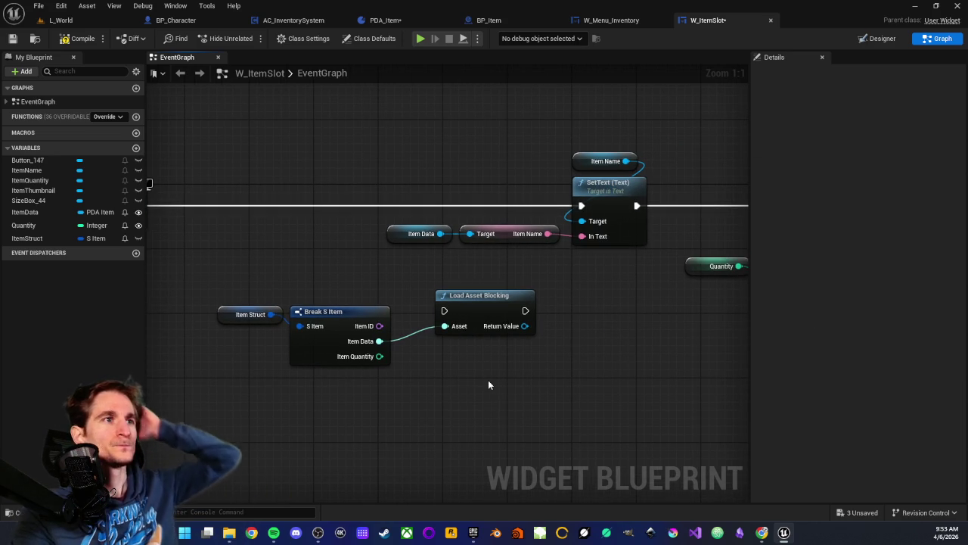
mouse_move(488, 380)
mouse_down()
mouse_move(417, 379)
mouse_move(341, 293)
mouse_move(422, 328)
mouse_up()
drag(542, 284, 540, 287)
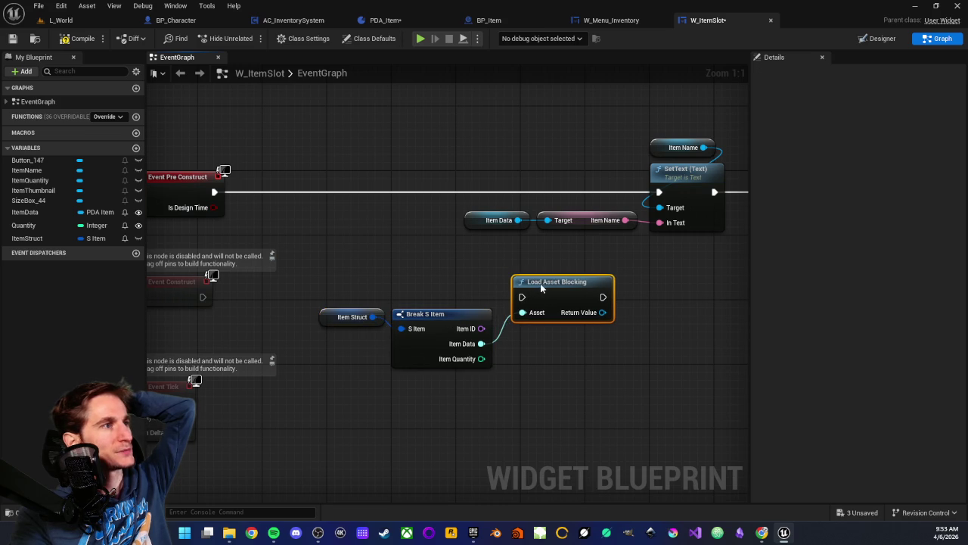
click(475, 277)
drag(475, 277, 450, 278)
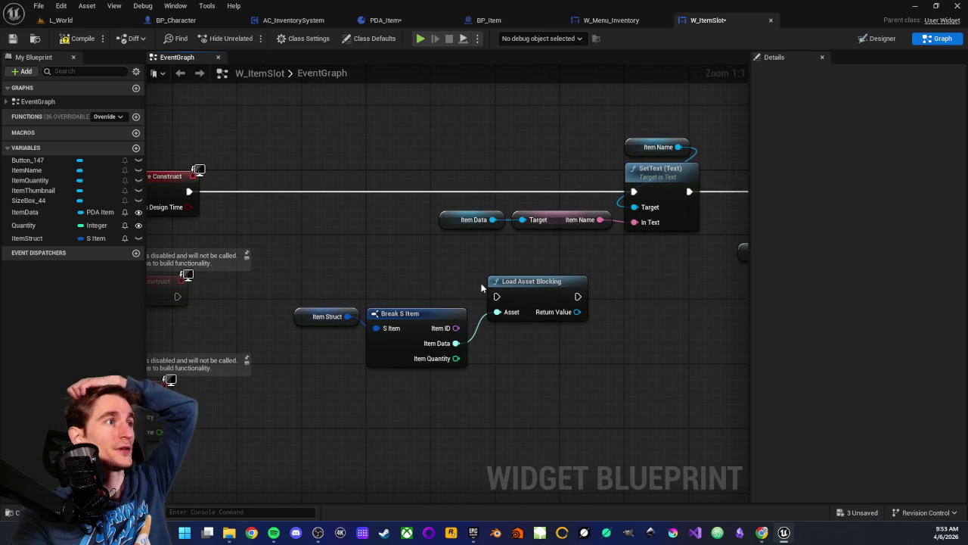
drag(479, 249, 496, 242)
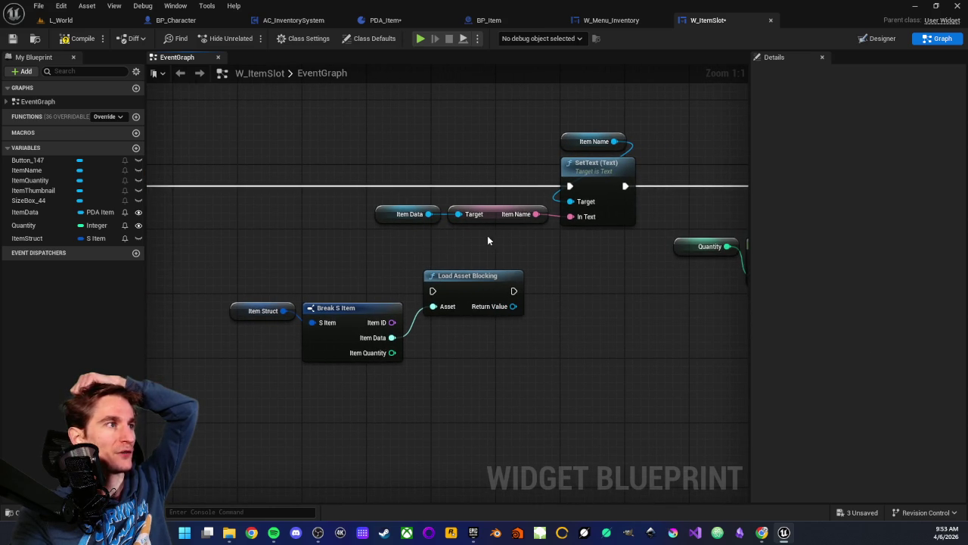
drag(469, 276, 458, 280)
scroll(535, 303, down, 1)
Step: Place a Get node for the SizeBox_44 variable in the graph
click(534, 302)
scroll(534, 303, down, 1)
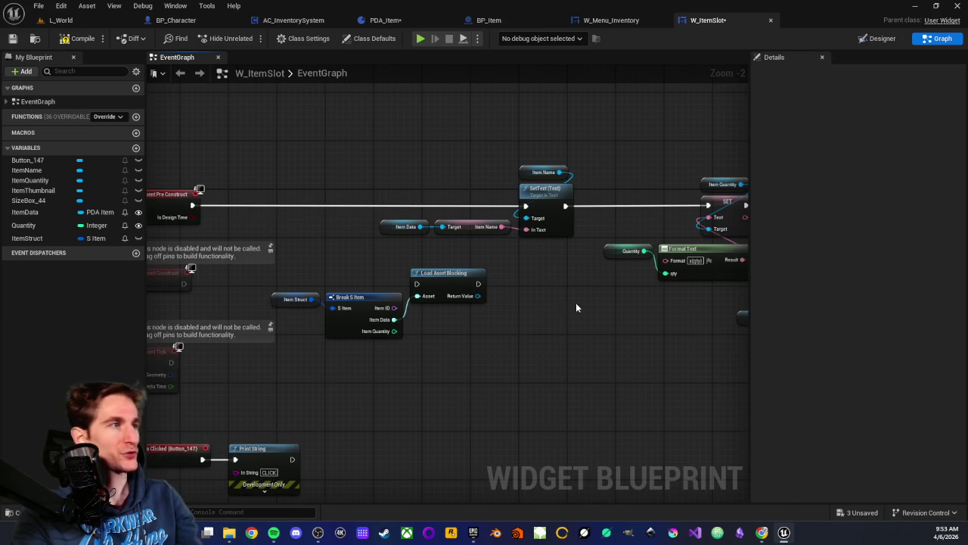
drag(573, 309, 438, 335)
scroll(443, 333, up, 1)
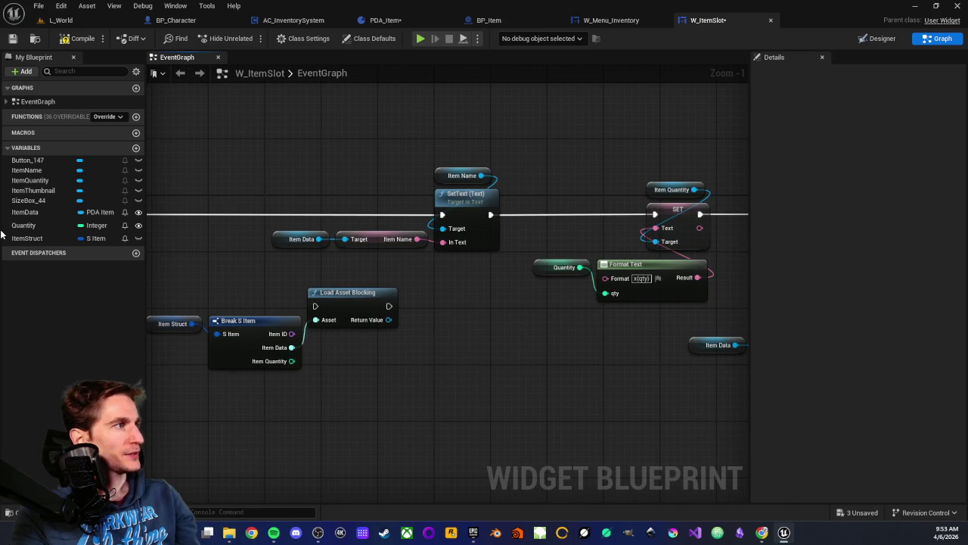
mouse_move(28, 201)
mouse_down()
mouse_move(302, 149)
mouse_move(330, 153)
mouse_move(511, 382)
mouse_move(501, 390)
mouse_up()
click(532, 411)
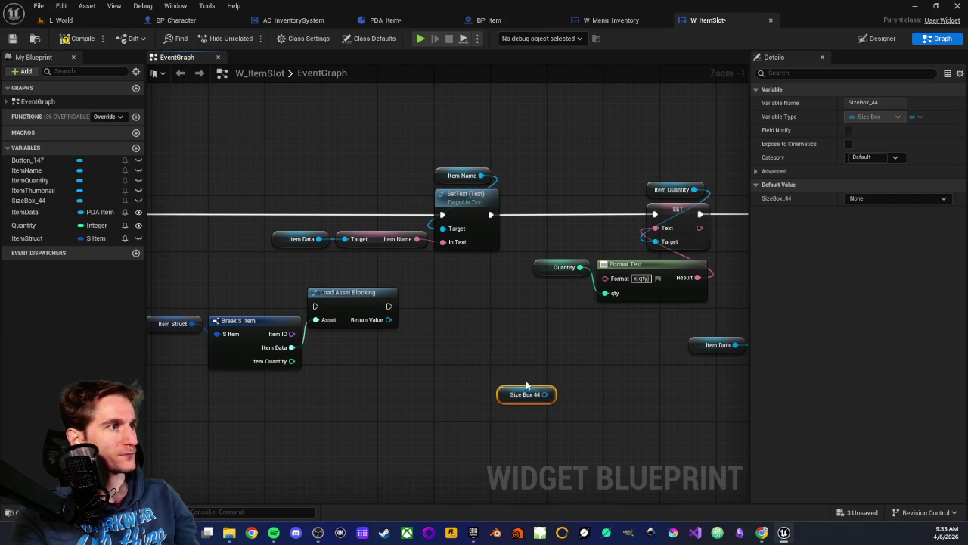
scroll(378, 299, up, 1)
scroll(438, 342, down, 1)
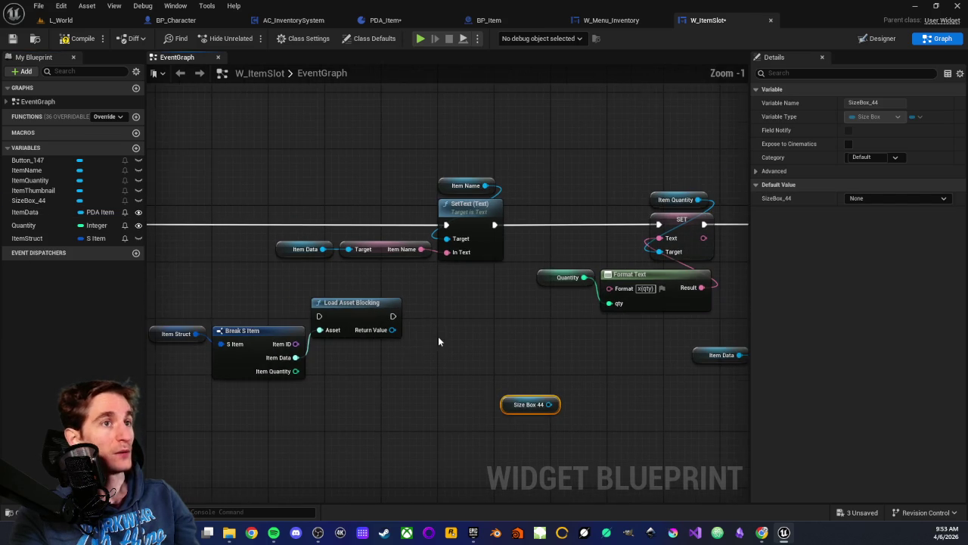
scroll(333, 285, up, 1)
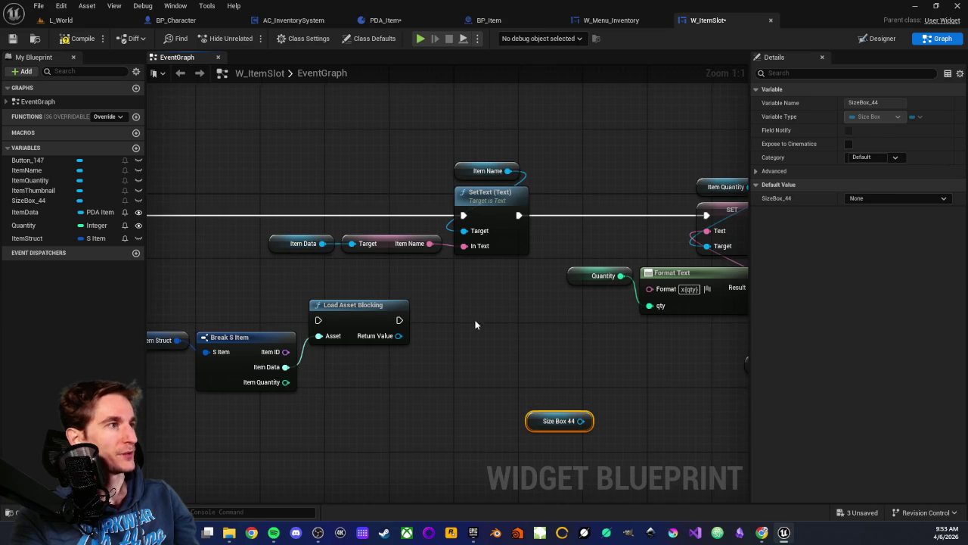
Step: Place a Get node for the ItemData variable in the graph
mouse_move(31, 212)
mouse_down()
mouse_move(463, 373)
mouse_move(583, 286)
mouse_move(600, 302)
mouse_move(419, 310)
mouse_move(257, 333)
mouse_move(677, 288)
mouse_up()
scroll(581, 312, down, 2)
click(614, 325)
scroll(558, 306, down, 2)
scroll(558, 300, up, 3)
Step: Reposition the text-setting and thumbnail-loading nodes so the getters sit in empty space
mouse_move(557, 304)
mouse_down()
mouse_move(473, 341)
mouse_move(345, 348)
mouse_up()
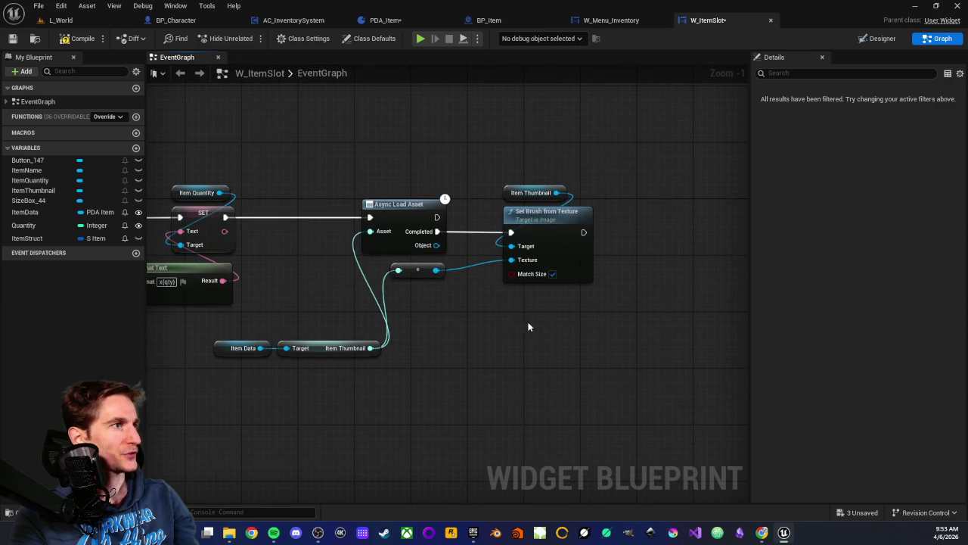
drag(529, 327, 718, 320)
click(429, 341)
drag(430, 341, 635, 361)
click(232, 189)
mouse_move(233, 189)
mouse_down()
mouse_move(395, 292)
mouse_move(337, 301)
mouse_up()
drag(353, 206, 532, 334)
right_click(614, 295)
mouse_move(612, 300)
mouse_down()
mouse_move(417, 324)
mouse_move(314, 314)
mouse_up()
mouse_move(290, 230)
mouse_down()
mouse_move(529, 422)
mouse_move(559, 411)
mouse_move(381, 342)
mouse_move(309, 341)
mouse_move(336, 309)
mouse_move(455, 336)
mouse_move(468, 317)
mouse_move(443, 314)
mouse_up()
click(348, 371)
Step: Get Item Slot Size from Item Data and split it with Break Int Vector 2D
scroll(456, 336, down, 1)
text(get)
scroll(504, 420, down, 10)
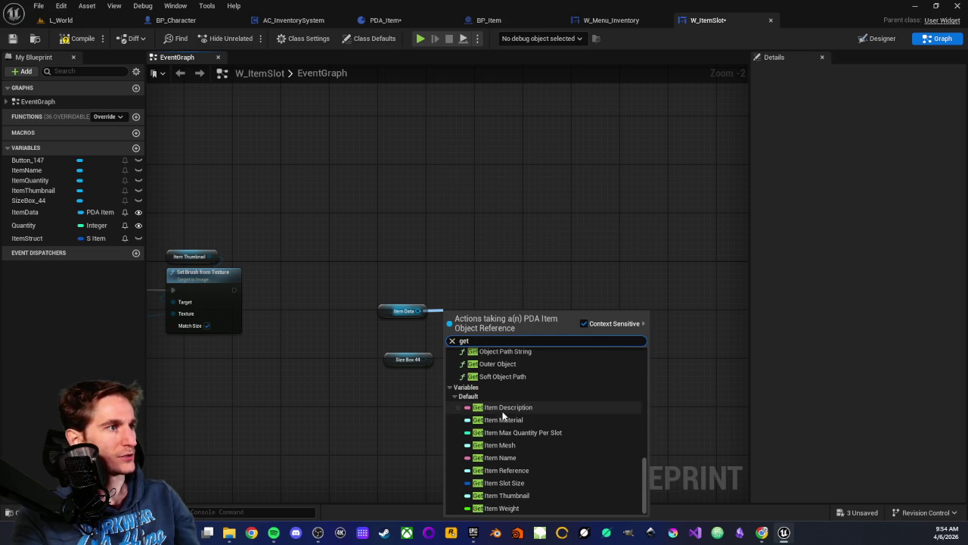
click(515, 483)
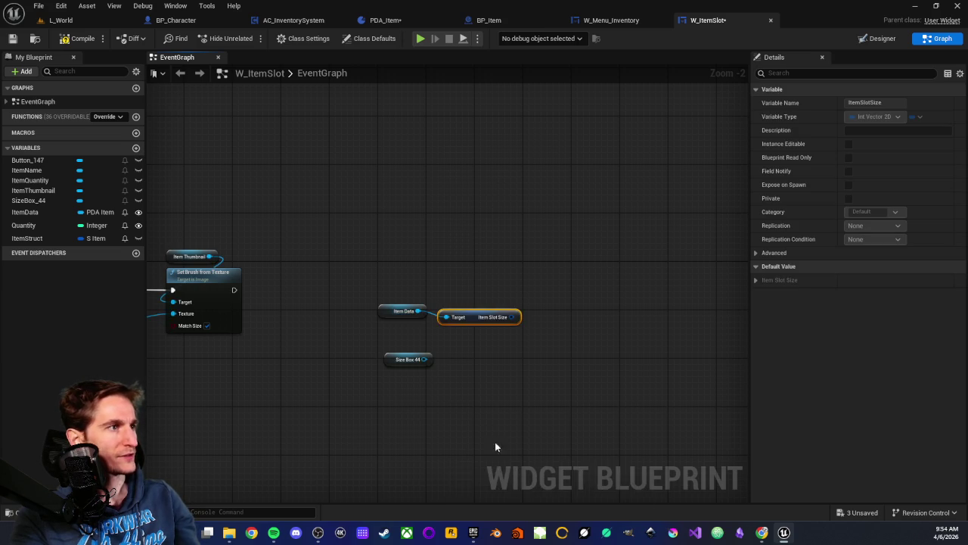
scroll(462, 342, up, 2)
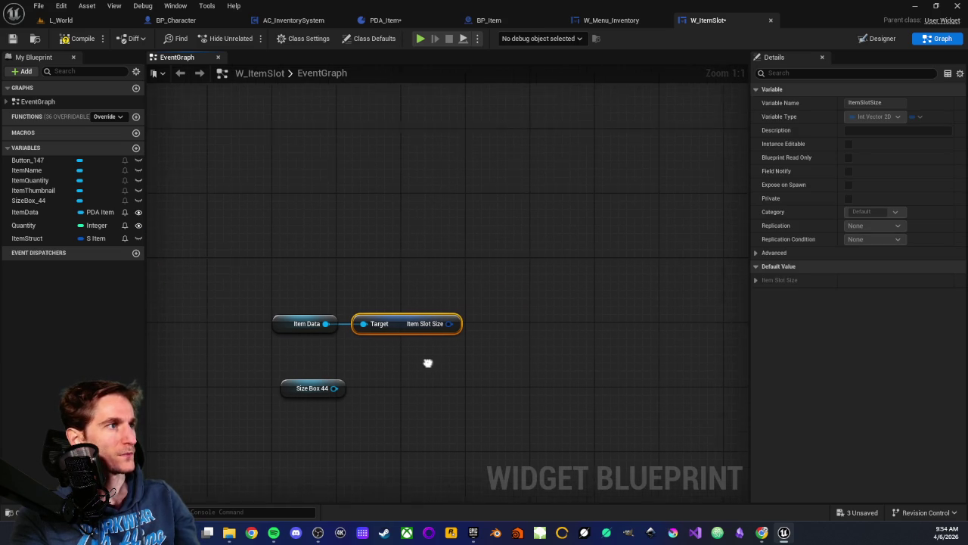
drag(443, 318, 484, 320)
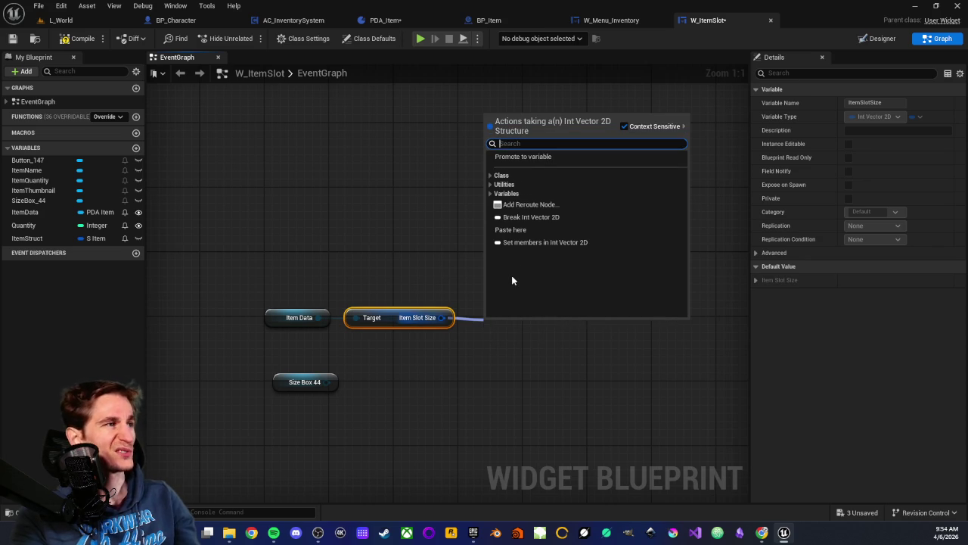
click(519, 218)
Step: Arrange the three slot-size nodes and move the Size Box 44 getter to the right
drag(501, 324, 477, 315)
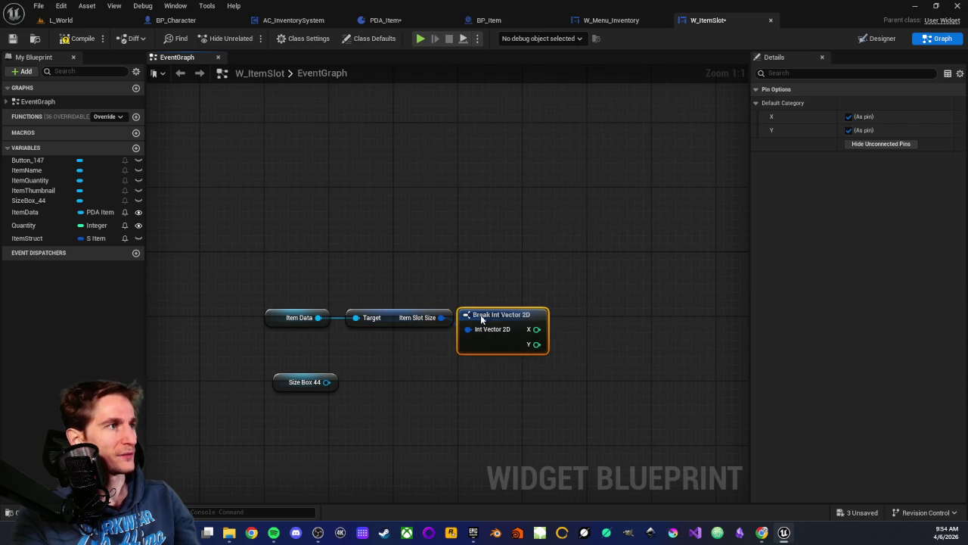
drag(388, 316, 384, 320)
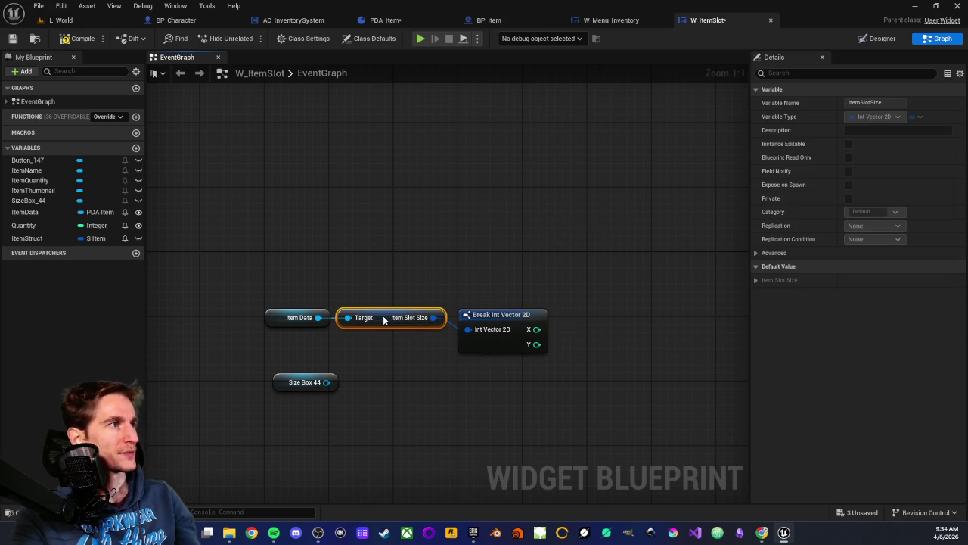
click(469, 314)
drag(476, 314, 505, 243)
click(490, 287)
scroll(491, 290, down, 3)
scroll(434, 284, up, 3)
mouse_move(260, 247)
mouse_down()
mouse_move(461, 270)
mouse_move(452, 227)
mouse_up()
click(440, 292)
mouse_move(361, 327)
mouse_down()
mouse_move(254, 325)
mouse_move(355, 351)
mouse_up()
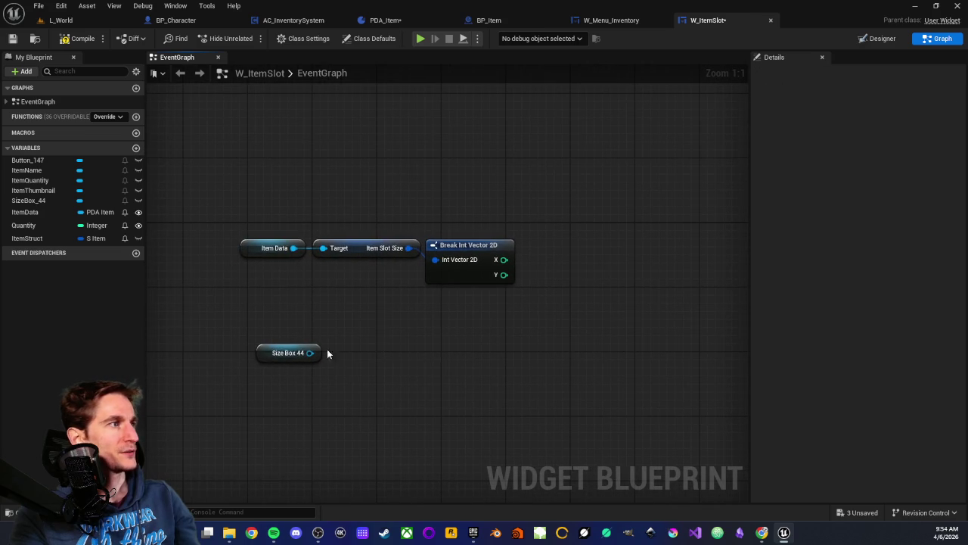
mouse_move(273, 353)
mouse_down()
mouse_move(447, 360)
mouse_move(380, 343)
mouse_move(455, 353)
mouse_up()
click(588, 109)
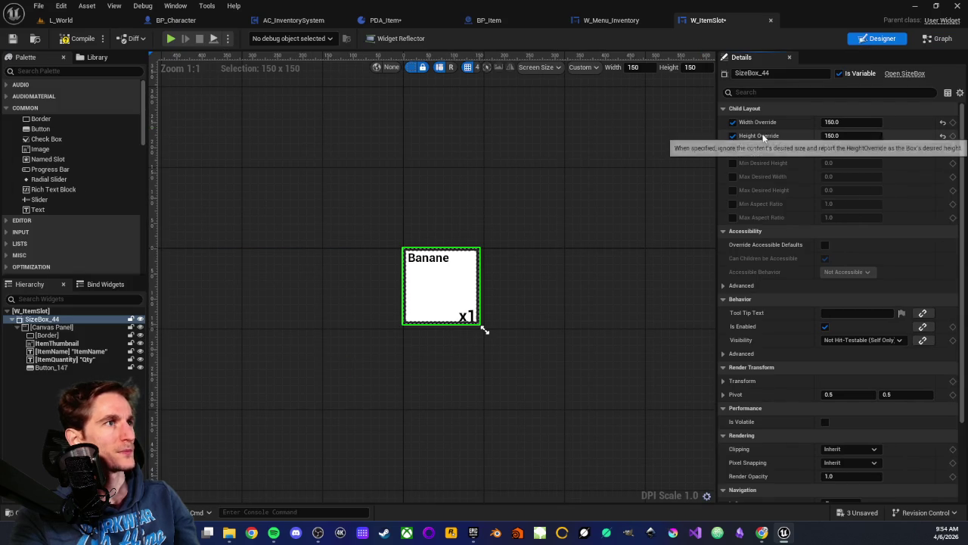
Step: Tick SizeBox_44's Height Override so both Width and Height Overrides are 150.0
click(733, 135)
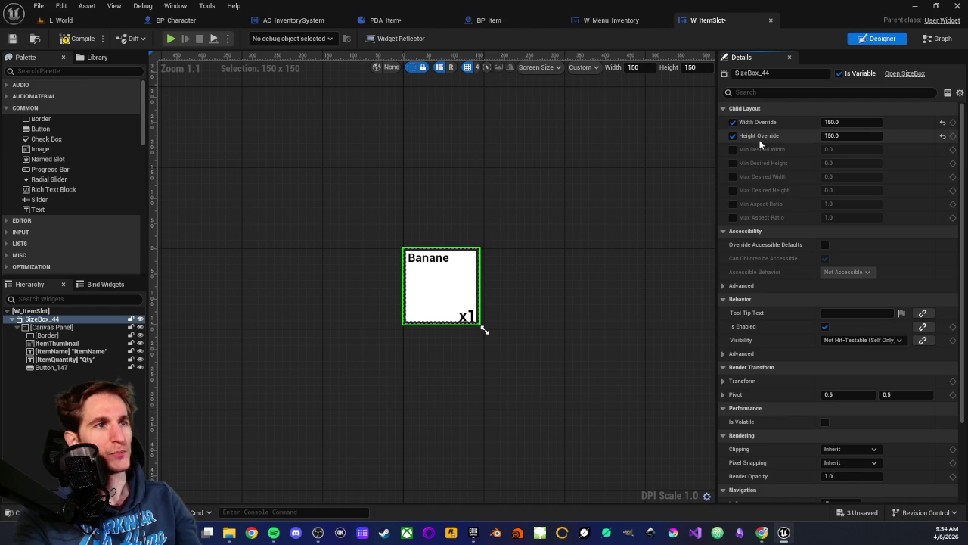
scroll(380, 280, down, 2)
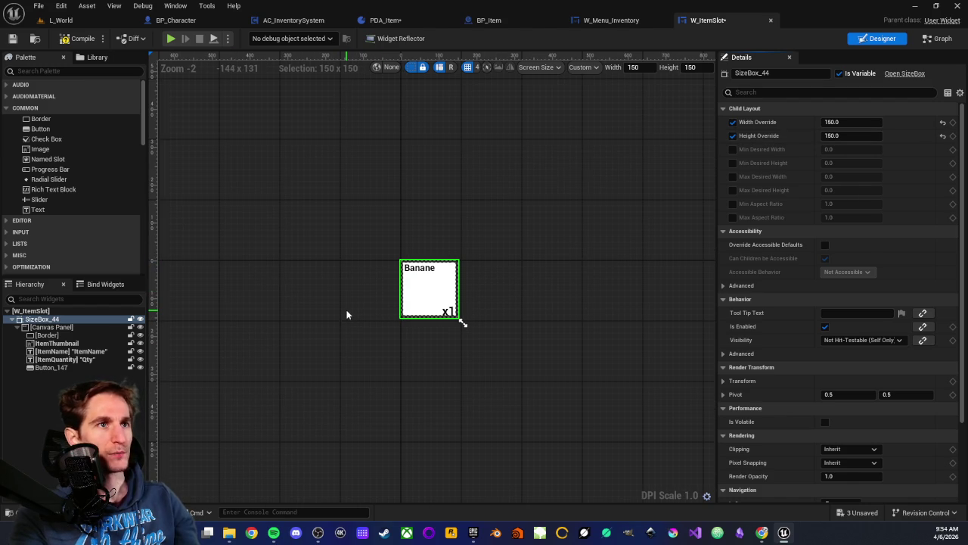
mouse_move(350, 335)
mouse_down()
mouse_move(329, 281)
mouse_move(300, 285)
mouse_up()
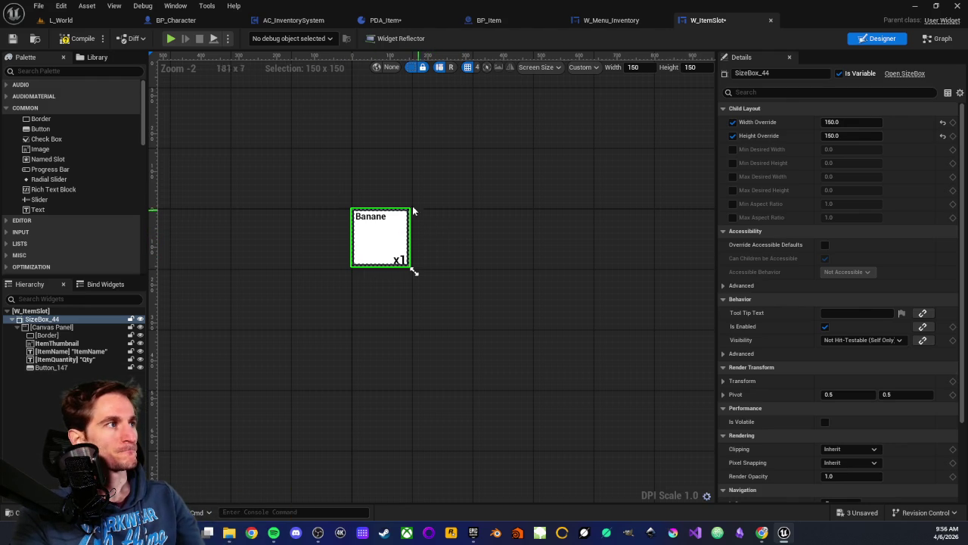
click(361, 310)
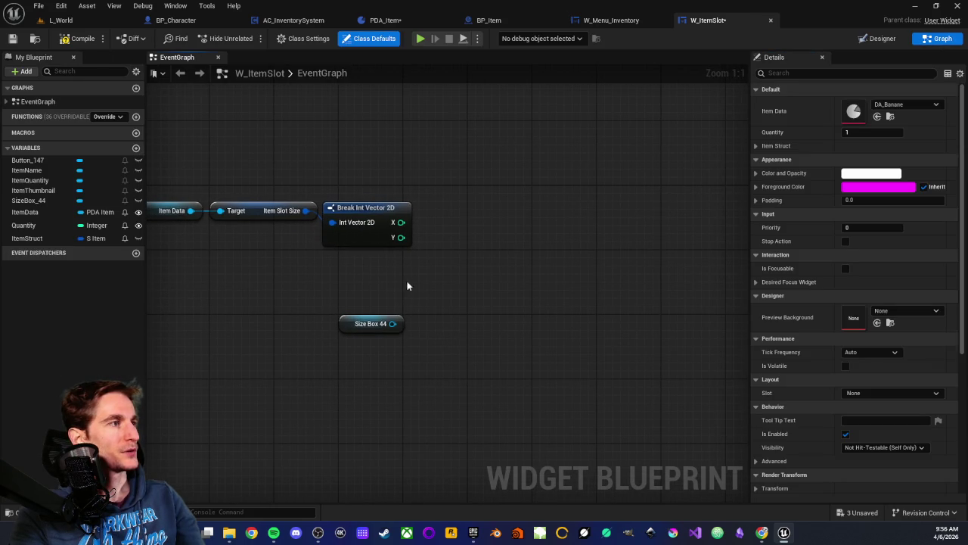
Step: Add Set Width Override and Set Height Override nodes from Size Box 44, stacked vertically
drag(392, 323, 443, 324)
text(s)
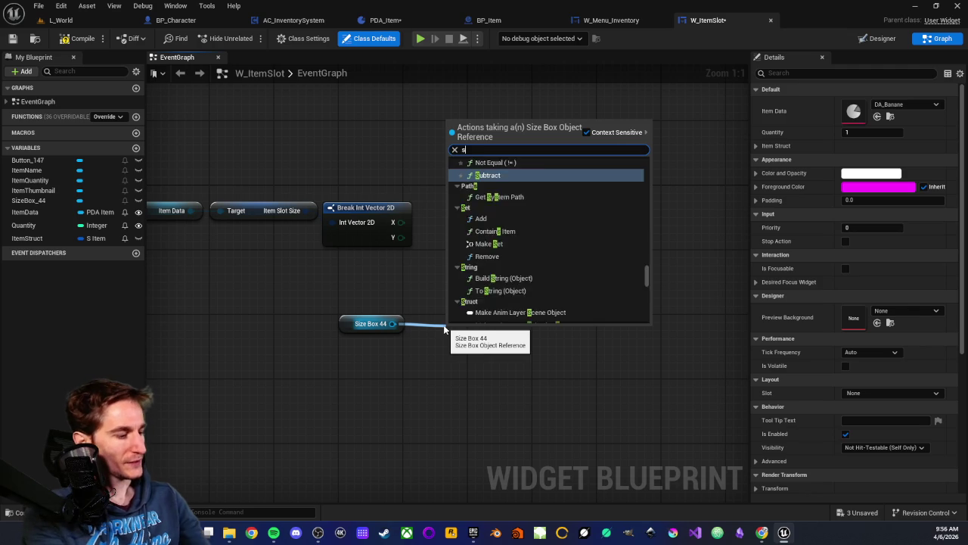
text(et width)
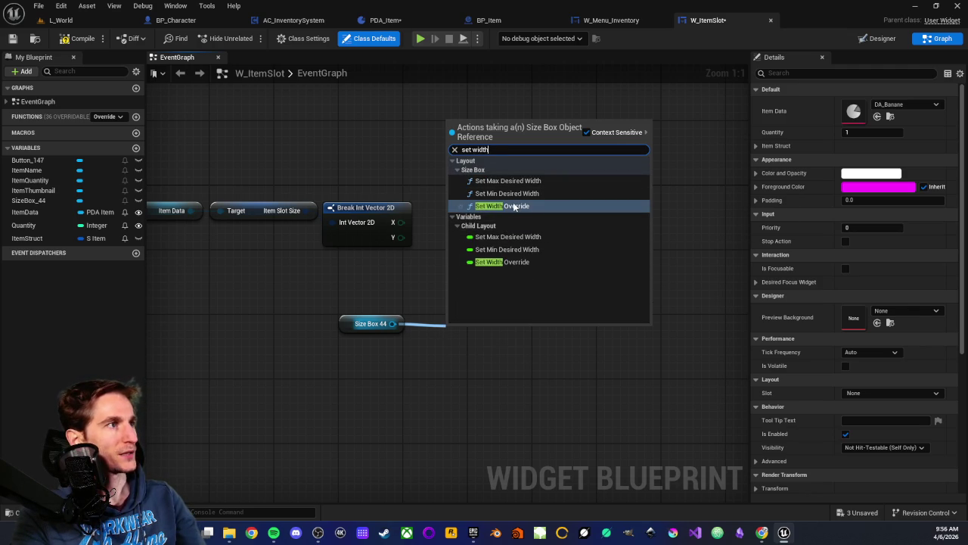
click(492, 206)
drag(464, 327, 504, 279)
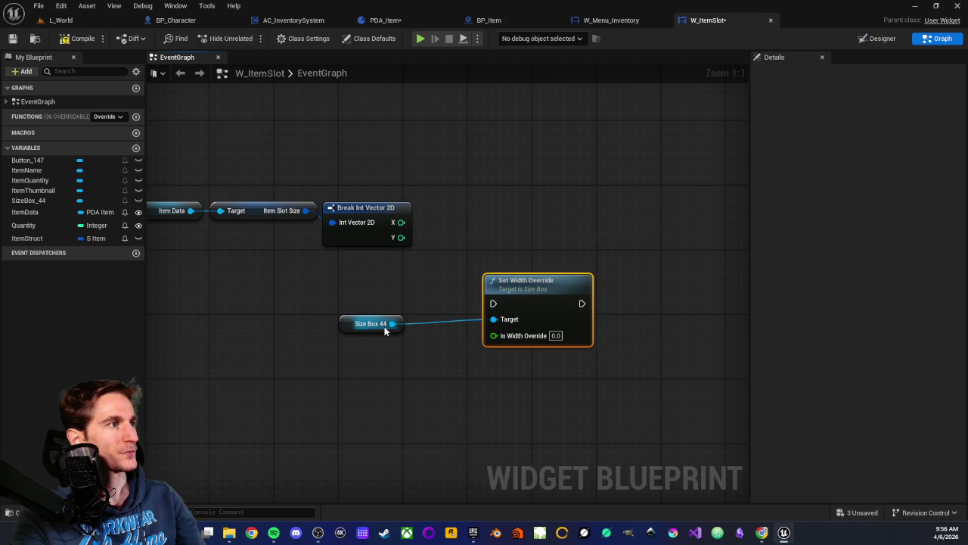
drag(392, 323, 477, 398)
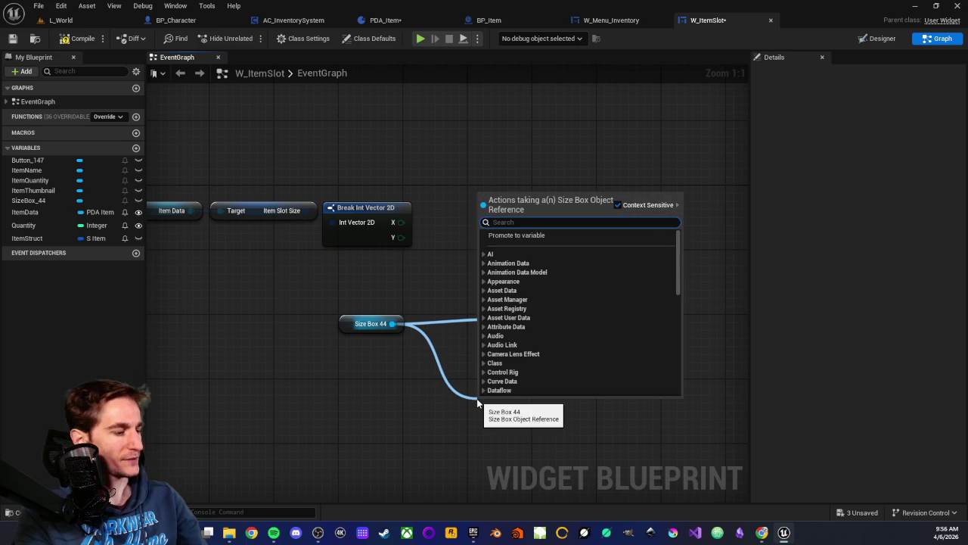
text(set height)
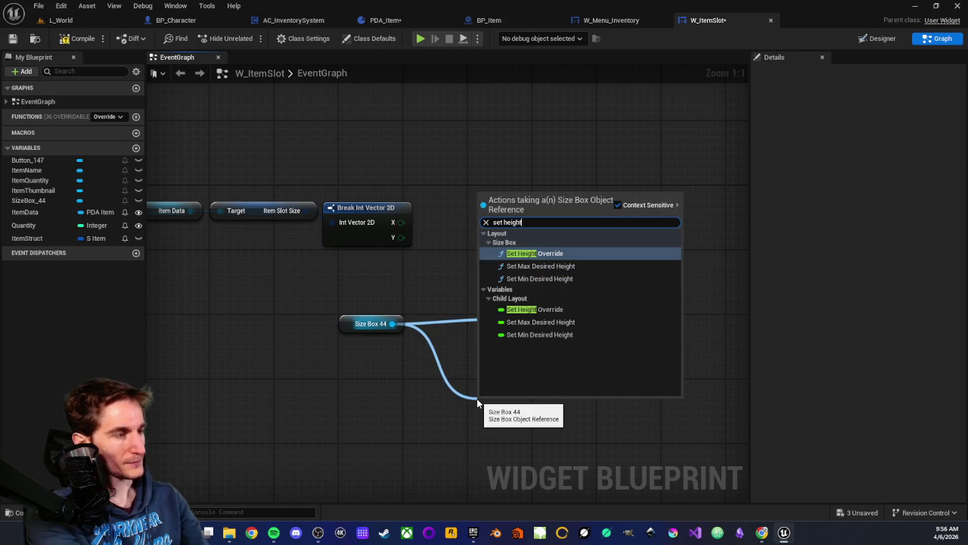
click(534, 254)
drag(515, 410, 522, 370)
key(Home)
drag(418, 303, 385, 326)
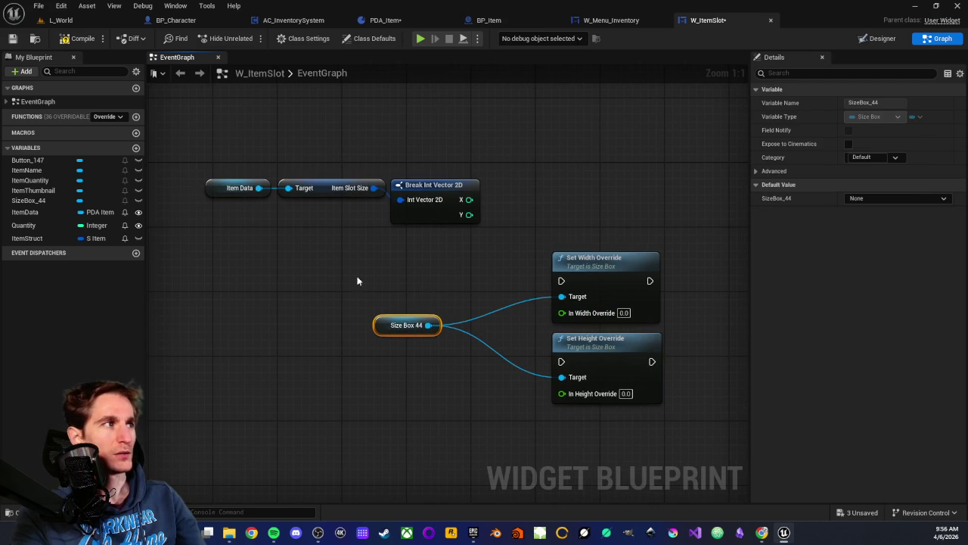
drag(561, 312, 455, 290)
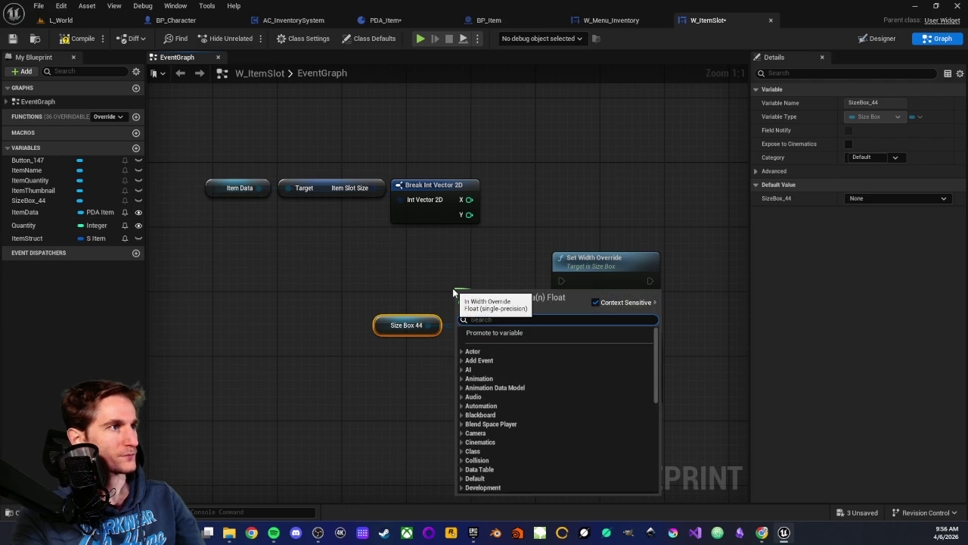
Step: Promote In Width Override to a SlotUnitSize variable, compile, and set its default to 150.0
click(486, 333)
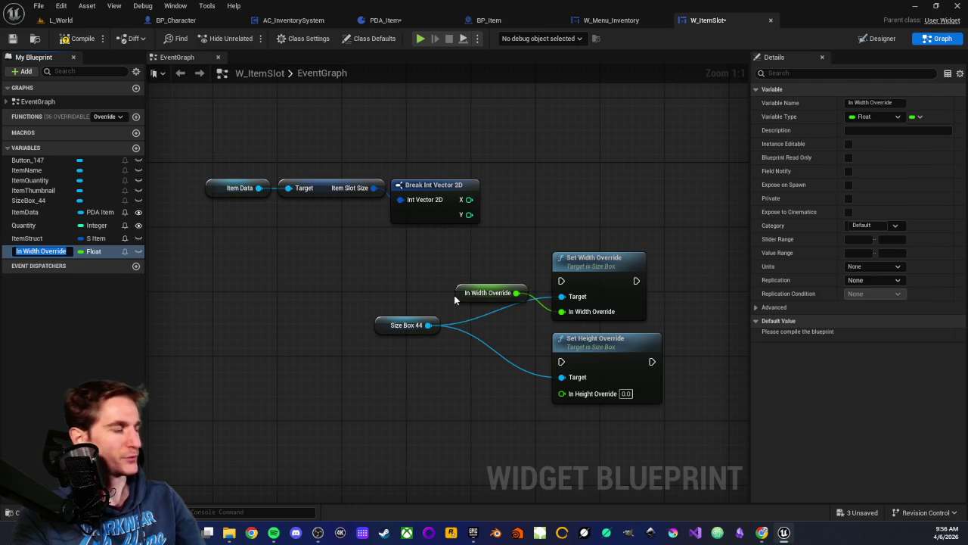
text(S)
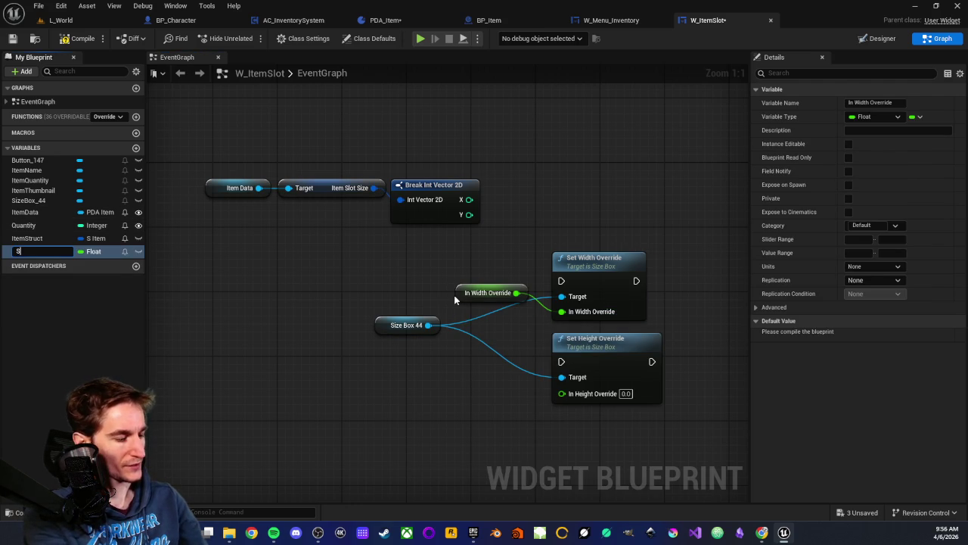
text(lot)
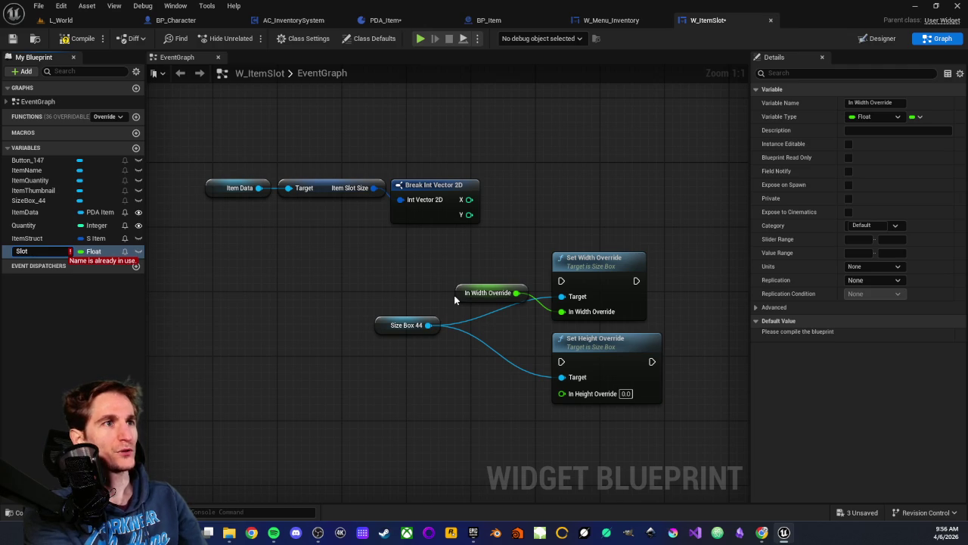
text(UnitSize)
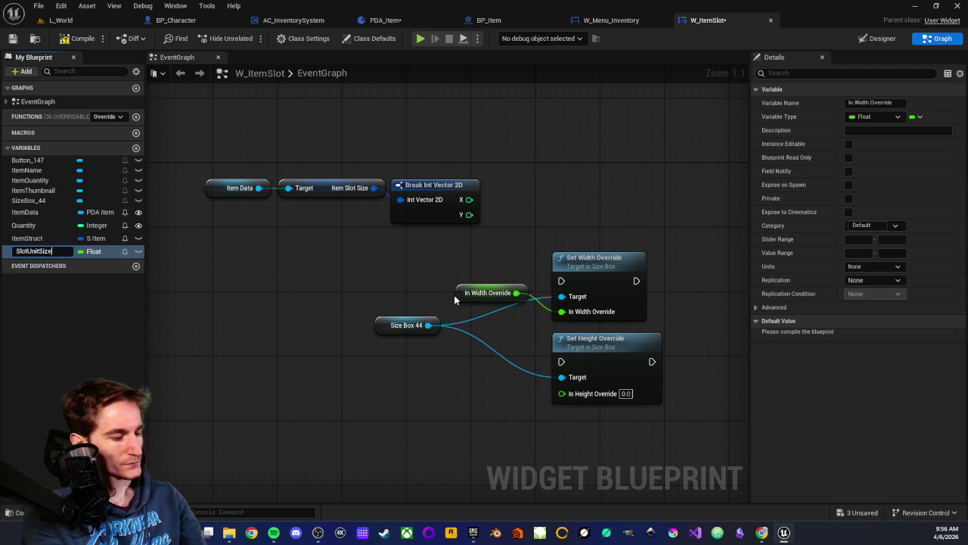
key(Return)
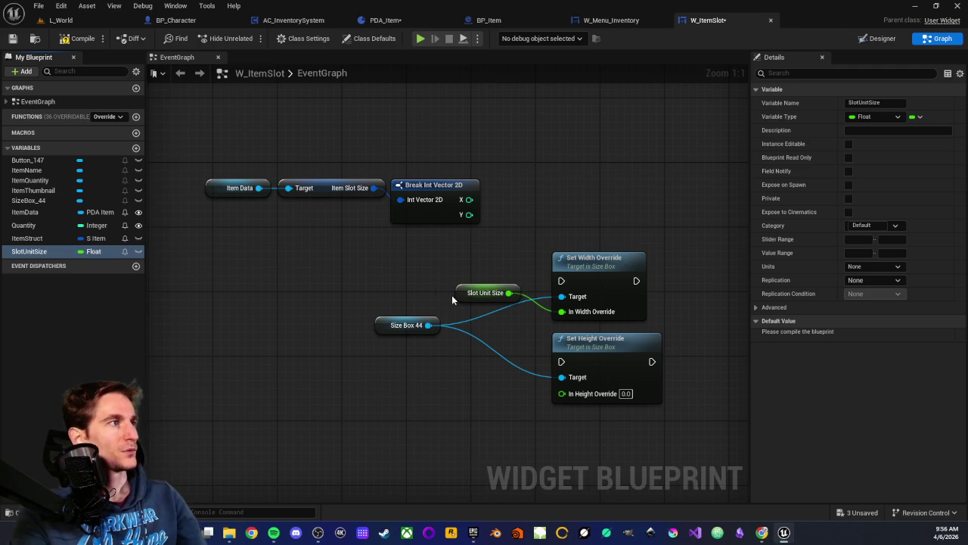
key(F7)
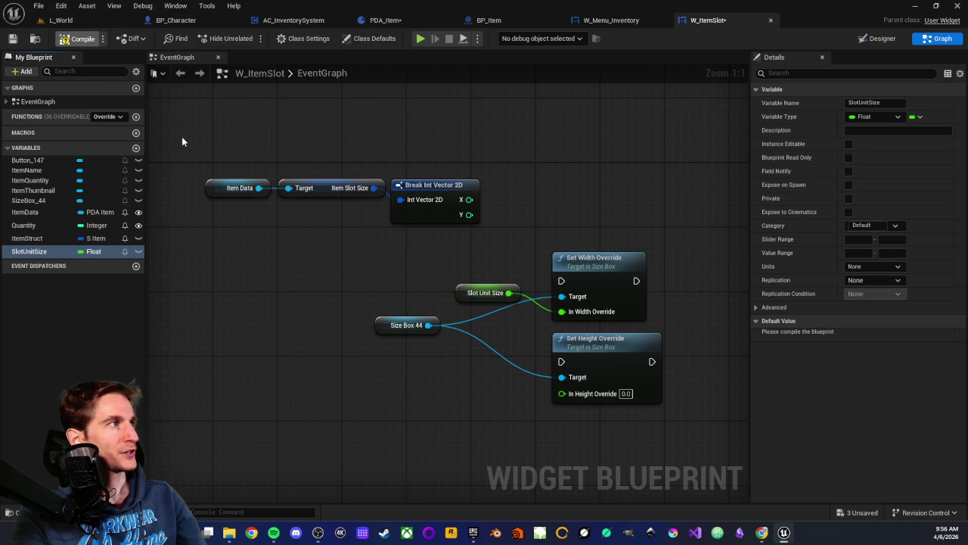
click(868, 336)
text(150)
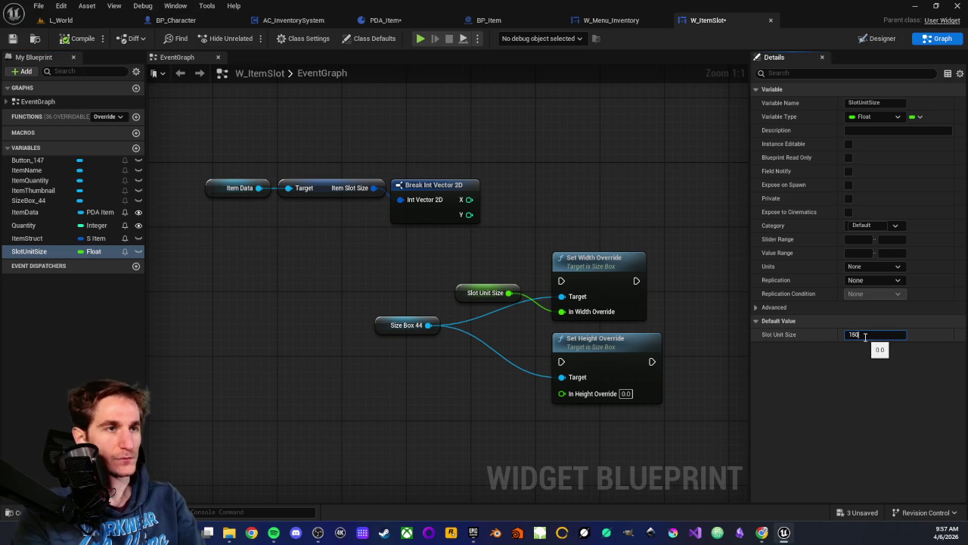
key(Return)
click(425, 303)
mouse_move(465, 296)
mouse_down()
mouse_move(367, 280)
mouse_move(390, 280)
mouse_up()
Step: Run Set Height Override after Set Width Override, targeting its own Size Box 44 getter
scroll(517, 246, down, 2)
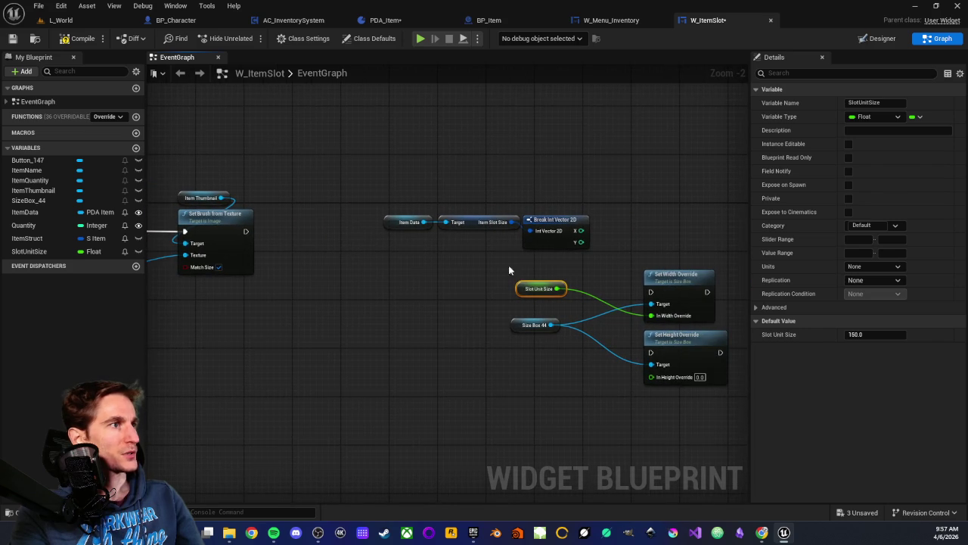
scroll(503, 274, up, 1)
scroll(507, 242, up, 1)
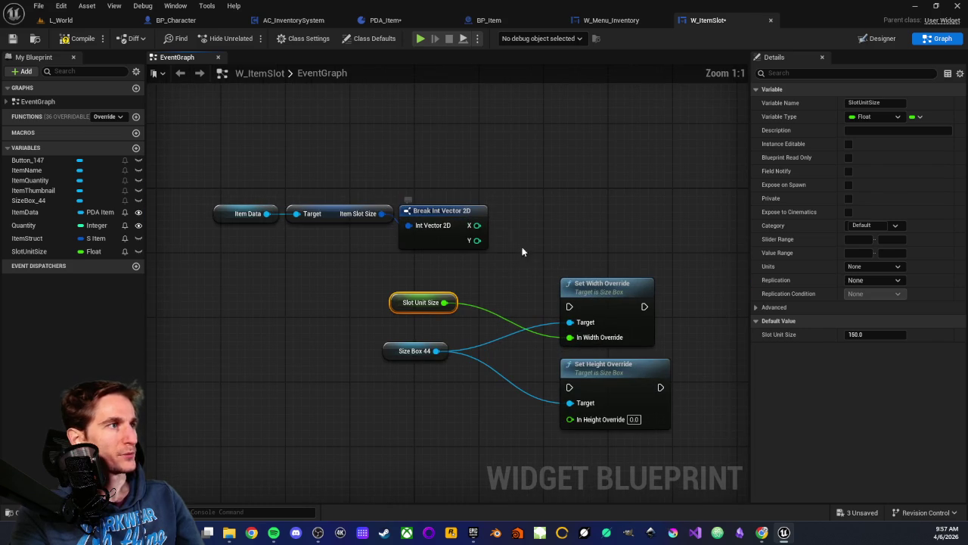
drag(554, 255, 455, 229)
mouse_move(504, 349)
mouse_down()
mouse_move(673, 258)
mouse_move(656, 267)
mouse_up()
drag(545, 282, 624, 281)
click(297, 330)
drag(297, 330, 474, 243)
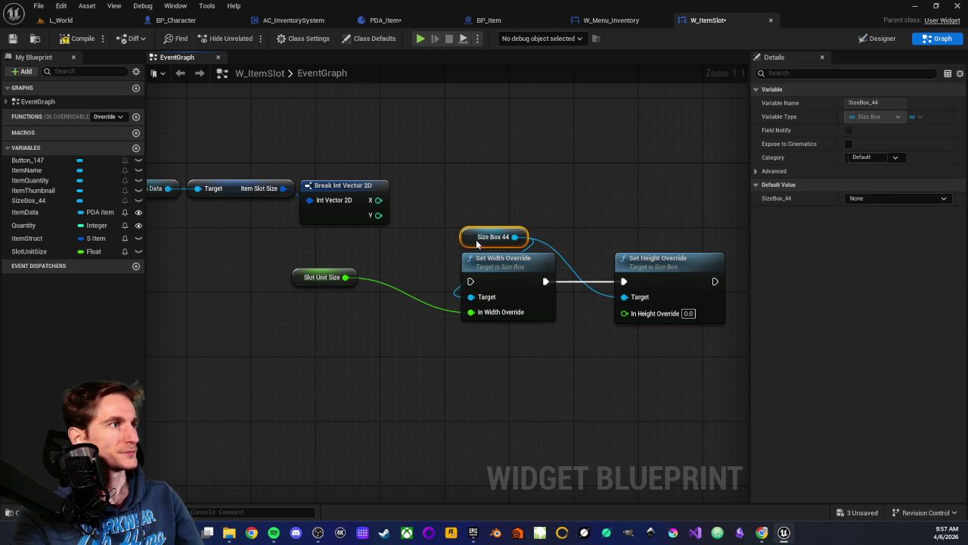
mouse_move(31, 201)
mouse_down()
mouse_move(617, 287)
mouse_move(627, 234)
mouse_up()
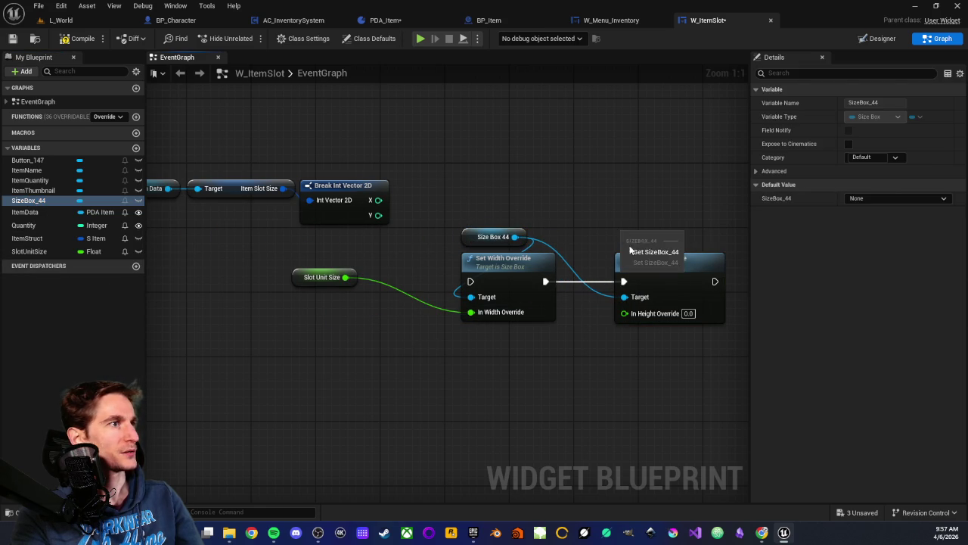
click(622, 241)
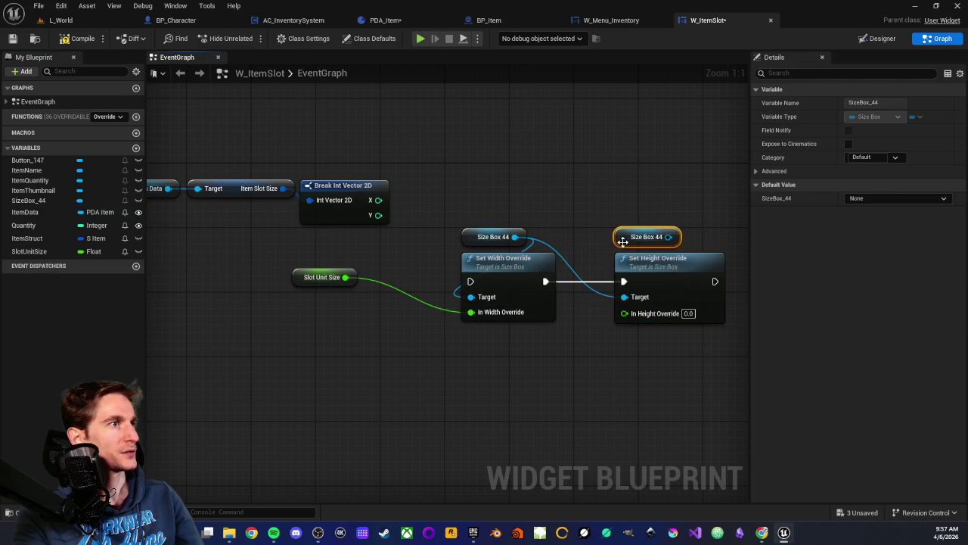
alt+click(626, 298)
mouse_move(668, 237)
mouse_down()
mouse_move(711, 253)
mouse_move(607, 299)
mouse_move(625, 299)
mouse_up()
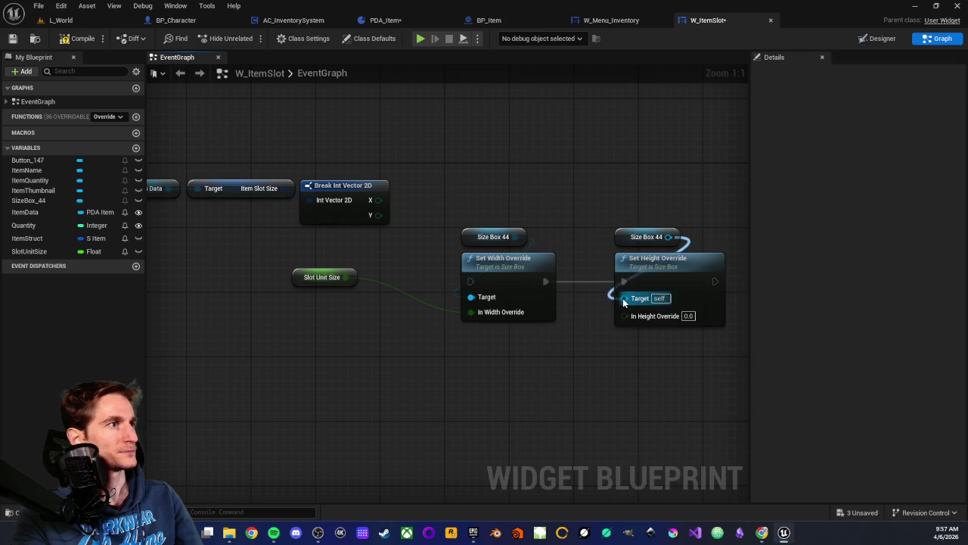
Step: Multiply Slot Unit Size by slot size X and feed the product into In Width Override
mouse_move(252, 269)
mouse_down()
mouse_move(245, 306)
mouse_move(251, 300)
mouse_up()
drag(283, 152, 451, 224)
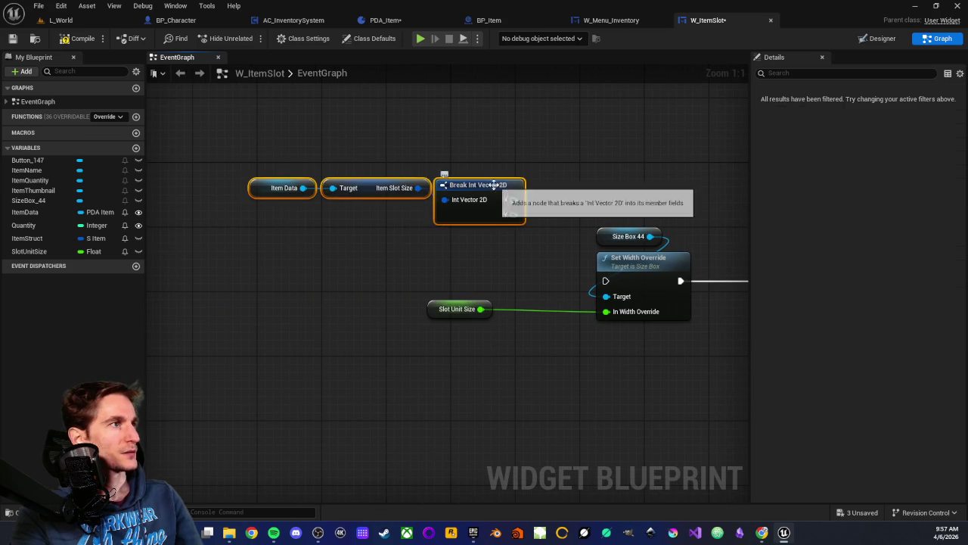
drag(506, 195, 532, 378)
click(365, 300)
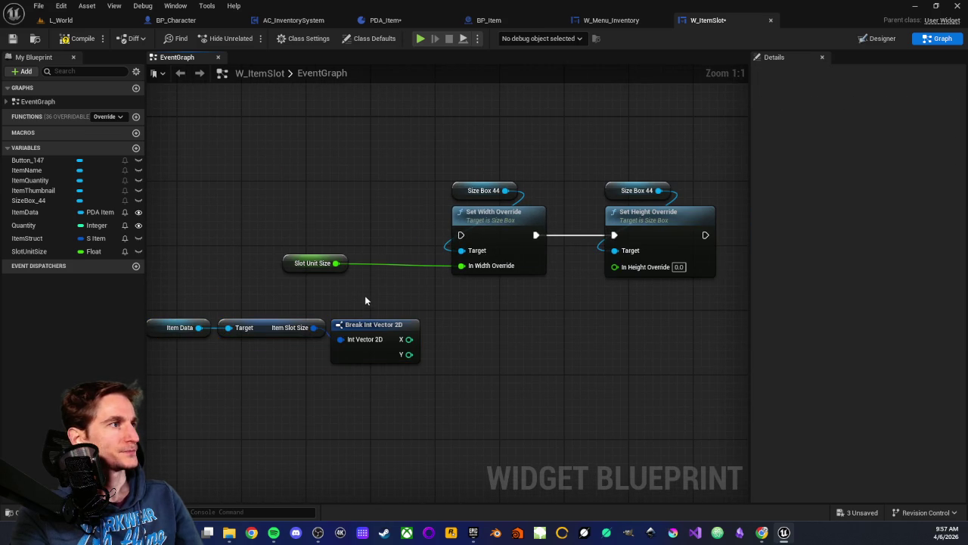
mouse_move(299, 267)
mouse_down()
mouse_move(372, 308)
mouse_move(454, 309)
mouse_move(455, 296)
mouse_up()
text(*)
key(Return)
drag(409, 339, 445, 319)
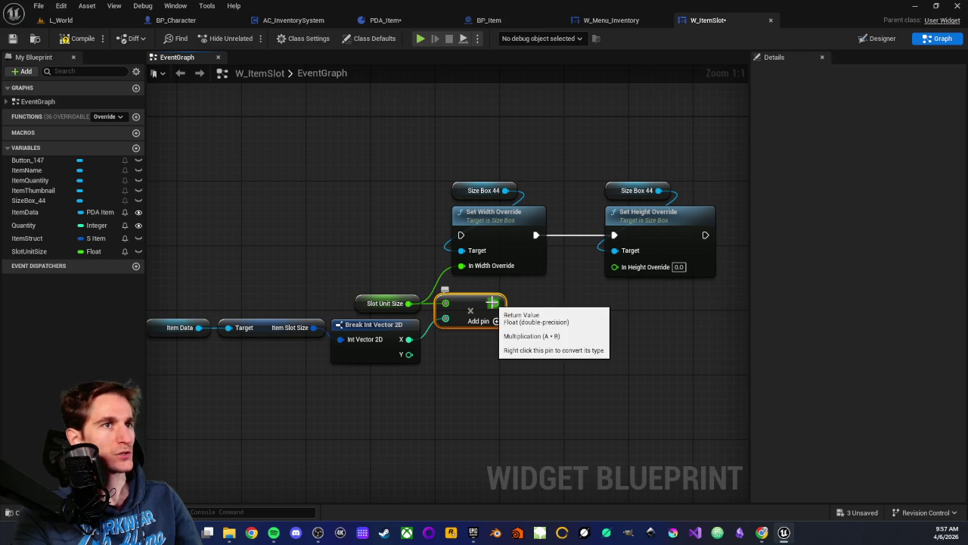
mouse_move(492, 303)
mouse_down()
mouse_move(446, 279)
mouse_move(461, 266)
mouse_up()
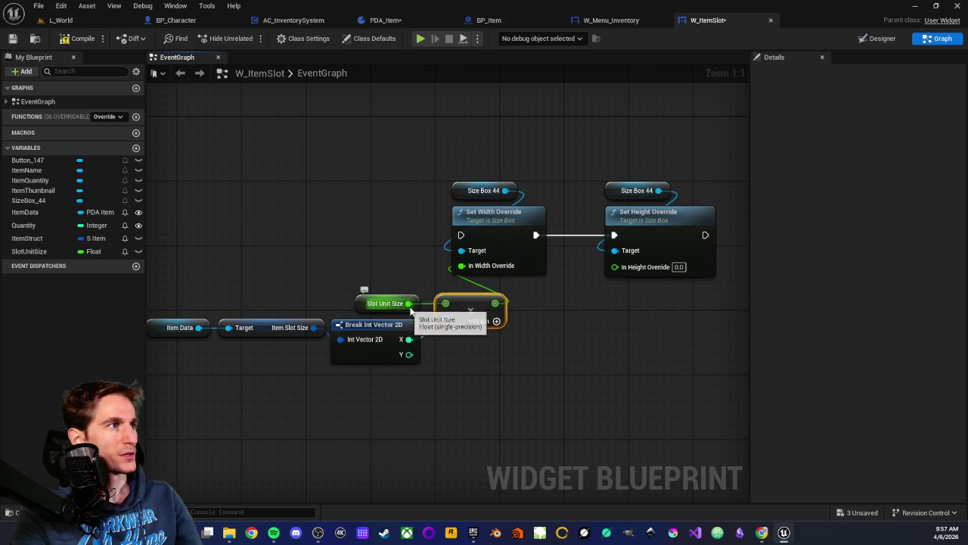
Step: Add a second multiply of Slot Unit Size by slot size Y for the height
mouse_move(410, 304)
mouse_down()
mouse_move(452, 272)
mouse_move(617, 338)
mouse_move(565, 305)
mouse_up()
text(*)
key(Return)
mouse_move(409, 354)
mouse_down()
mouse_move(553, 332)
mouse_move(545, 319)
mouse_move(602, 306)
mouse_move(615, 267)
mouse_up()
scroll(610, 342, down, 1)
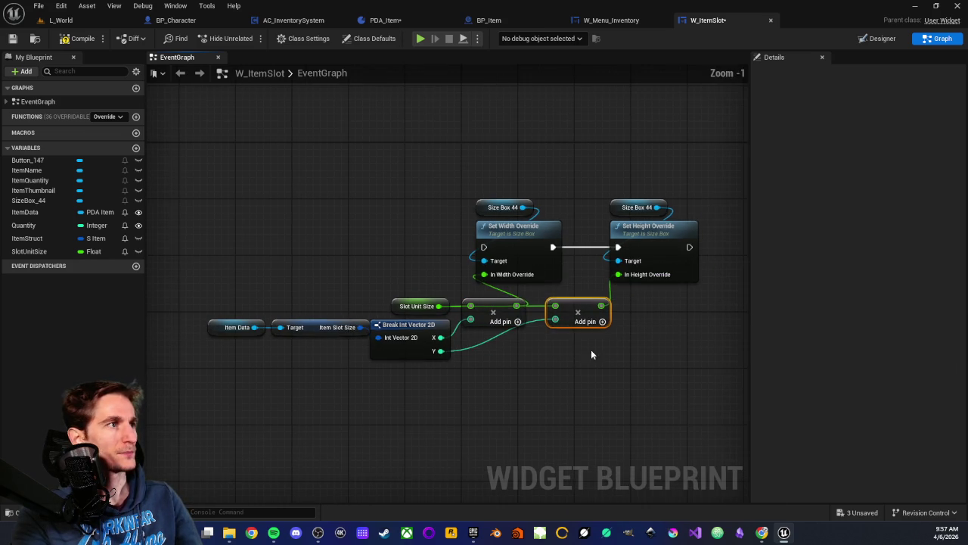
scroll(453, 286, down, 2)
Step: Run the size setters after Set Brush from Texture, then compile and save W_ItemSlot
drag(339, 220, 670, 370)
mouse_move(565, 271)
mouse_down()
mouse_move(482, 209)
mouse_move(451, 219)
mouse_up()
mouse_move(200, 219)
mouse_down()
mouse_move(467, 227)
mouse_move(467, 215)
mouse_move(484, 212)
mouse_move(474, 213)
mouse_up()
click(406, 194)
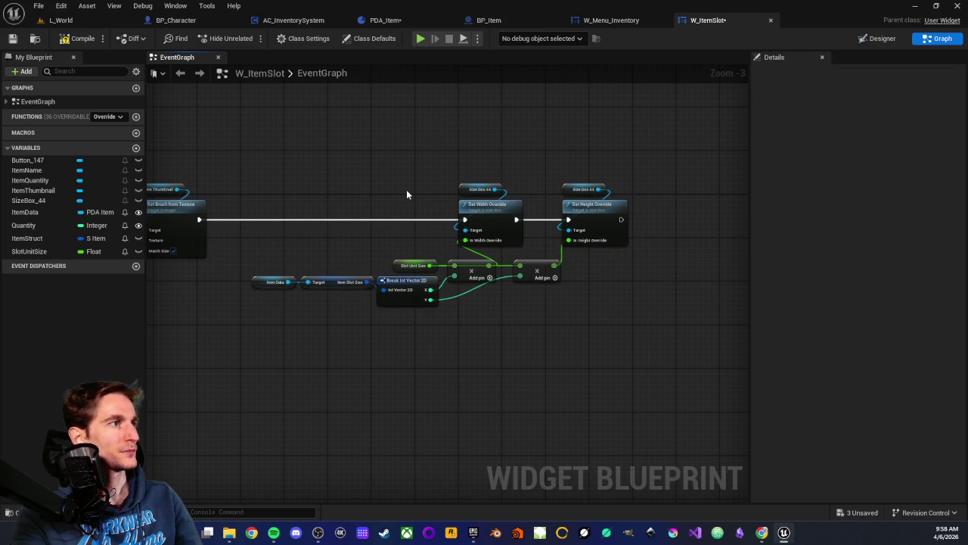
scroll(383, 185, up, 1)
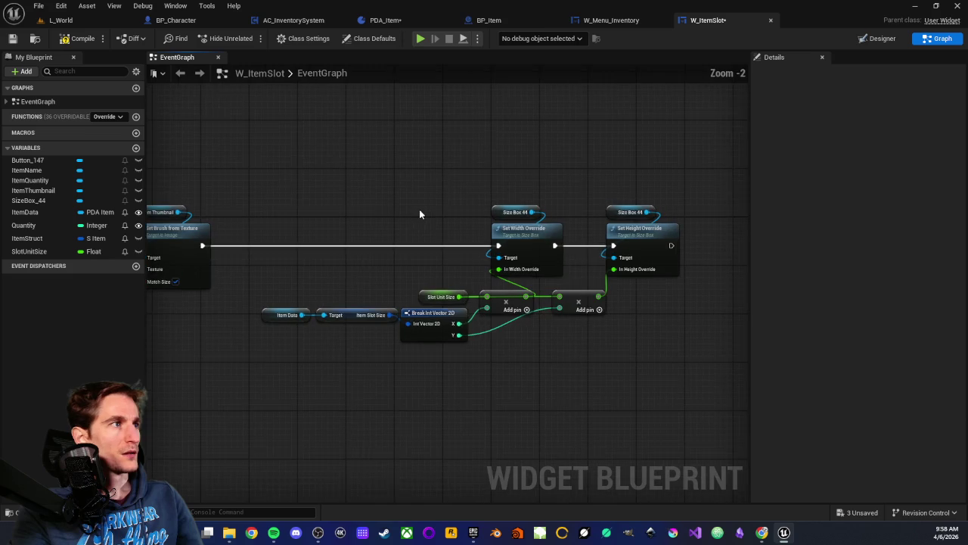
click(70, 41)
click(12, 38)
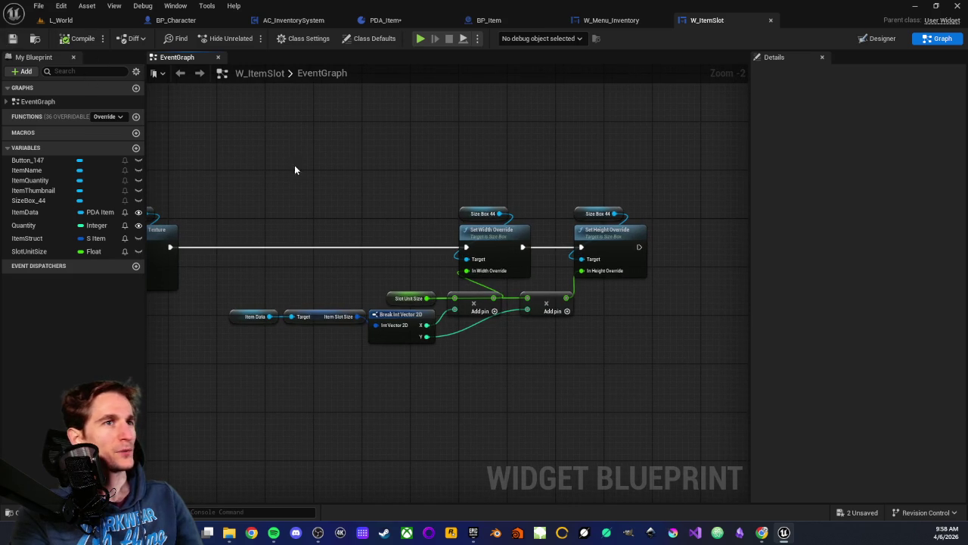
drag(292, 169, 332, 167)
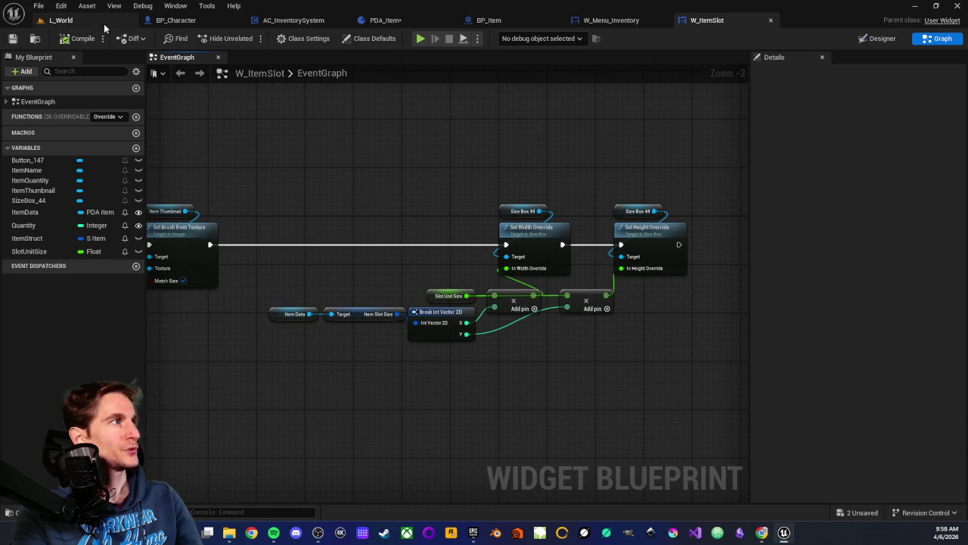
Step: Set DA_Banane's Item Slot Size to 1 by 1, save it and close its editor
click(102, 23)
scroll(312, 457, up, 2)
double_click(254, 441)
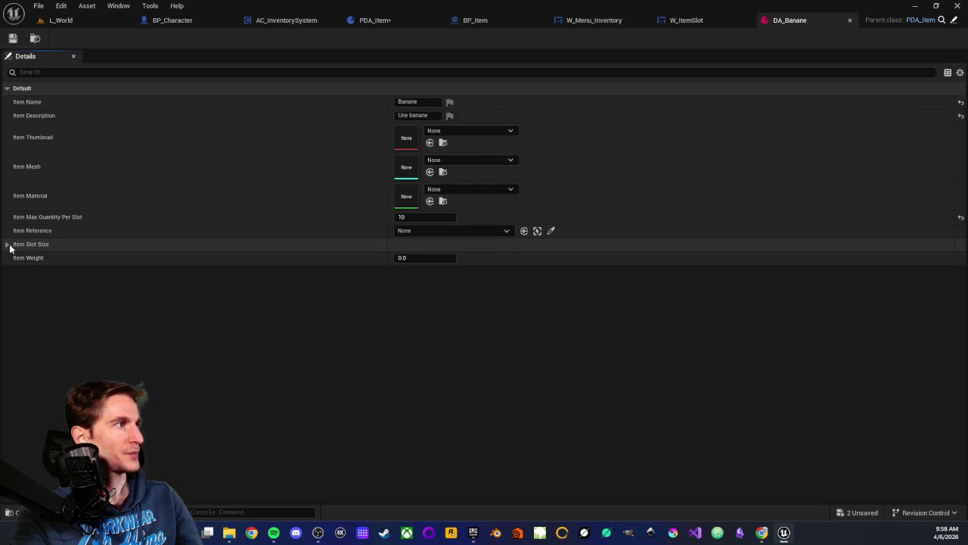
click(8, 244)
click(419, 257)
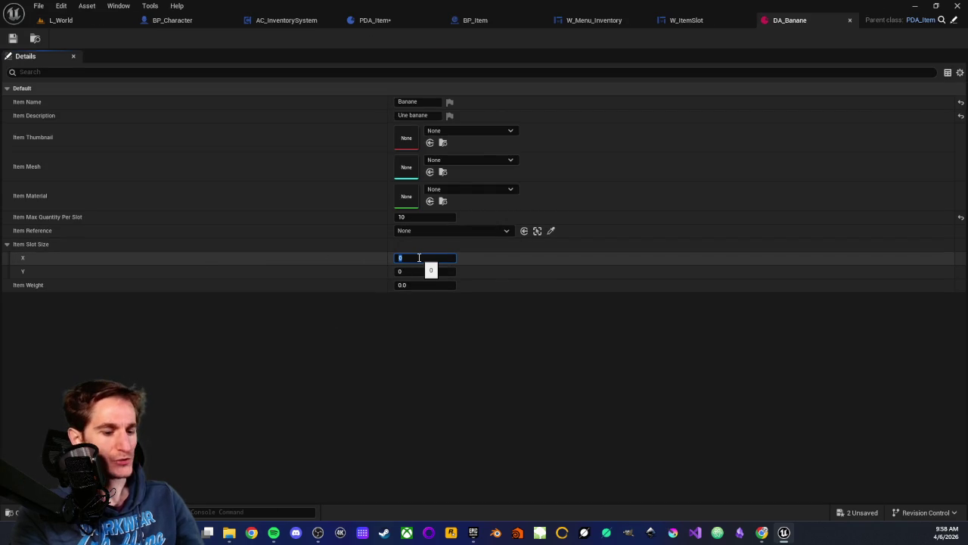
text(1)
key(Tab)
click(329, 333)
click(13, 38)
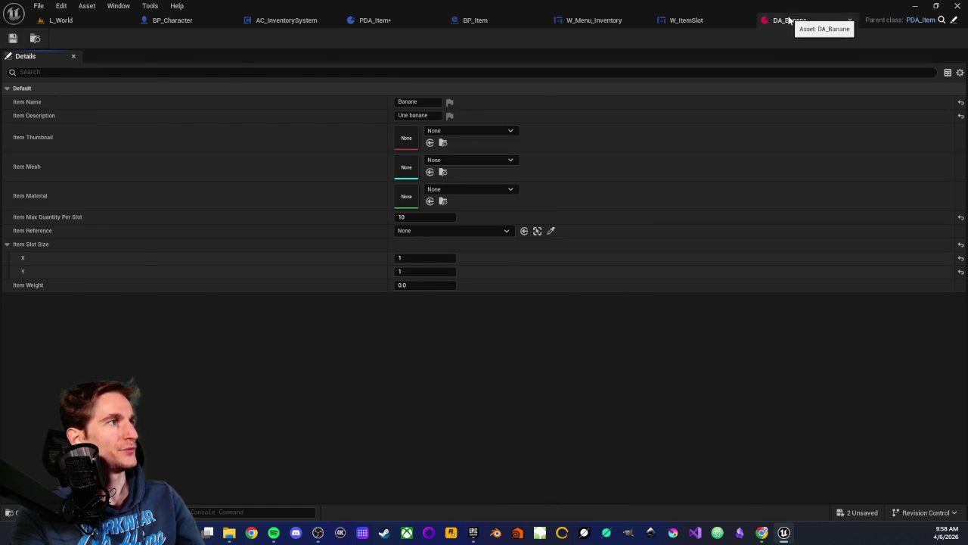
click(850, 20)
Step: Open DA_Pomme to check its slot size, then close it
click(104, 22)
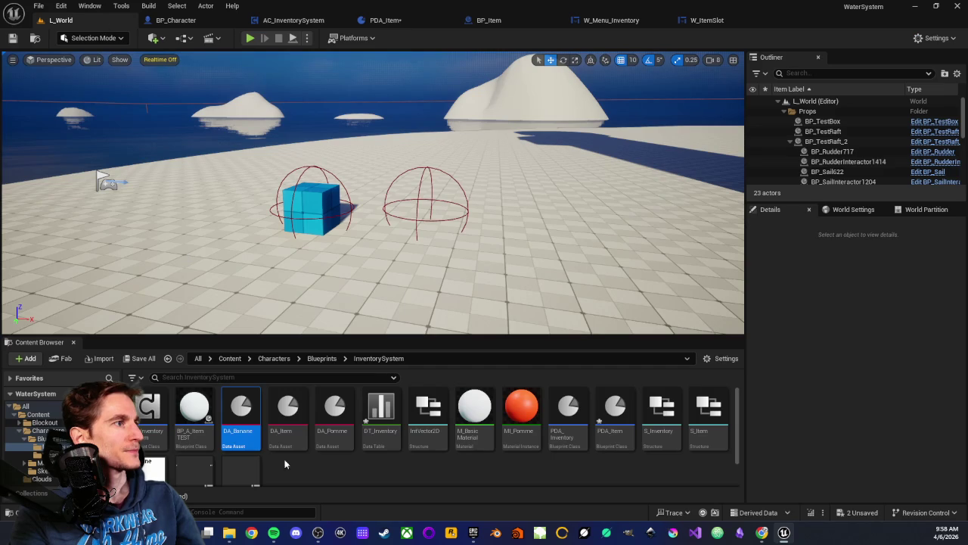
double_click(335, 413)
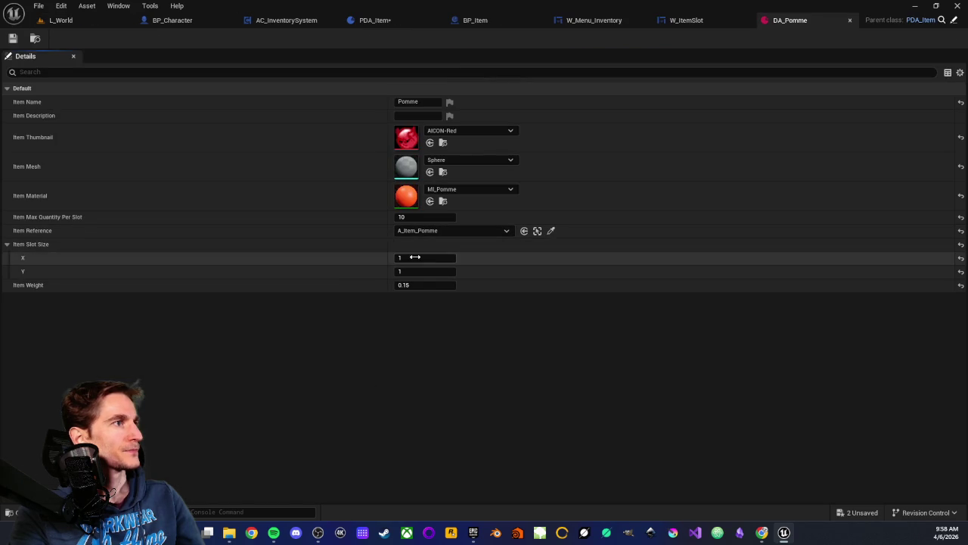
middle_click(795, 21)
click(61, 21)
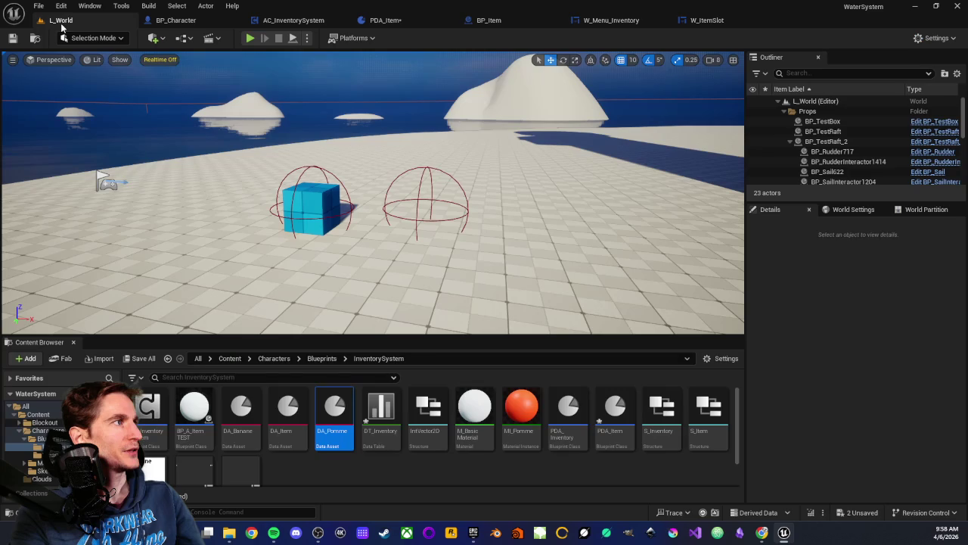
Step: Set DA_Item's Item Slot Size X and Y to 1, save it and close the tab
click(287, 412)
key(F2)
key(Return)
key(Return)
click(418, 258)
text(1)
key(Tab)
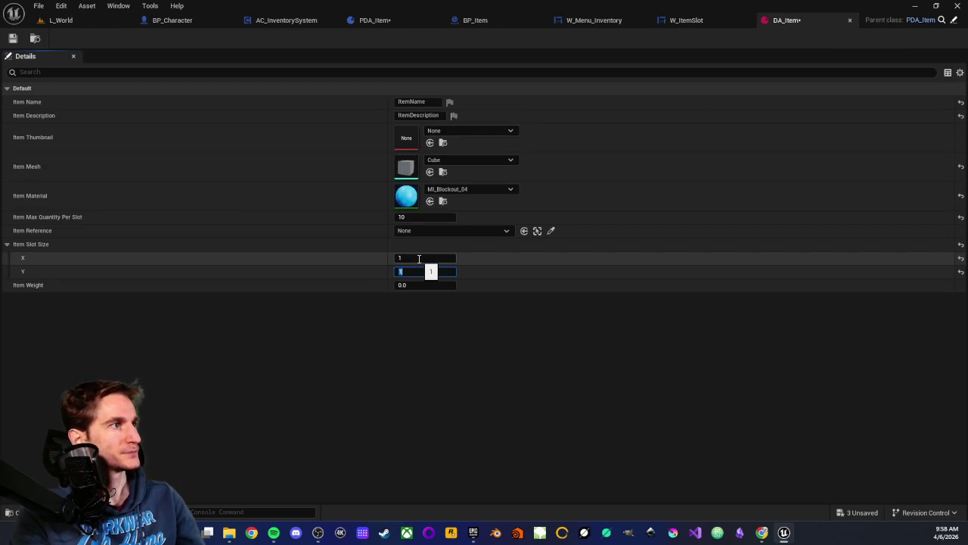
click(397, 333)
click(13, 38)
middle_click(774, 20)
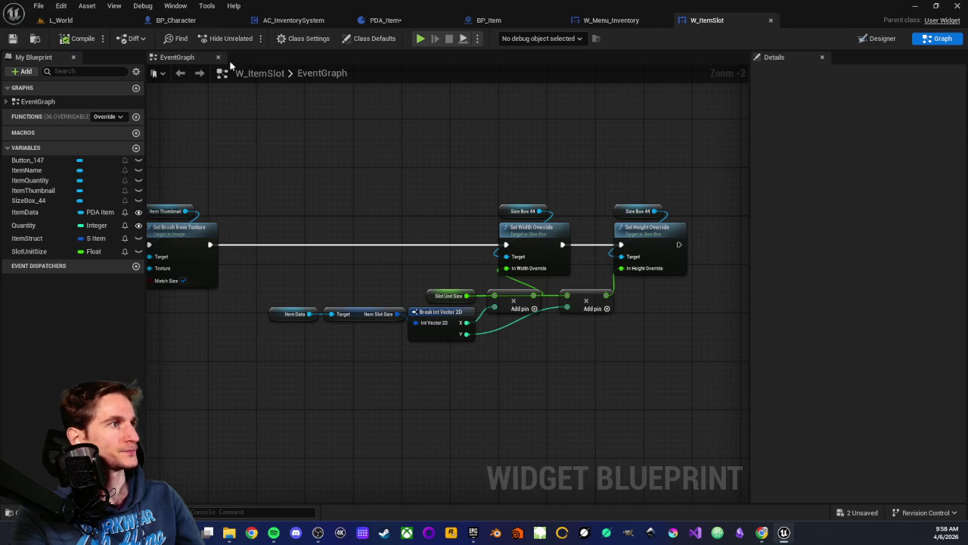
Step: Create a Data Asset of class PDA_Item named DA_Sword, docking its tab after W_ItemSlot
click(60, 20)
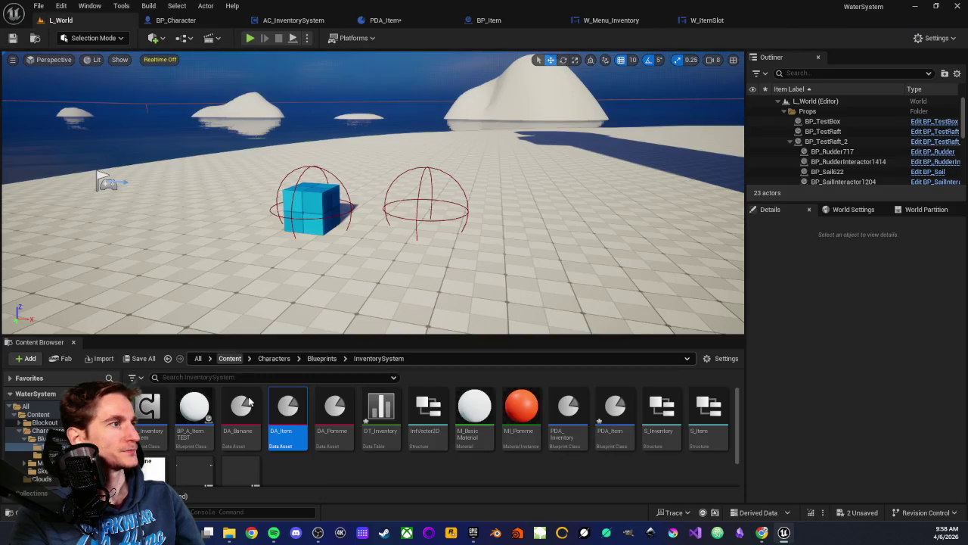
right_click(351, 466)
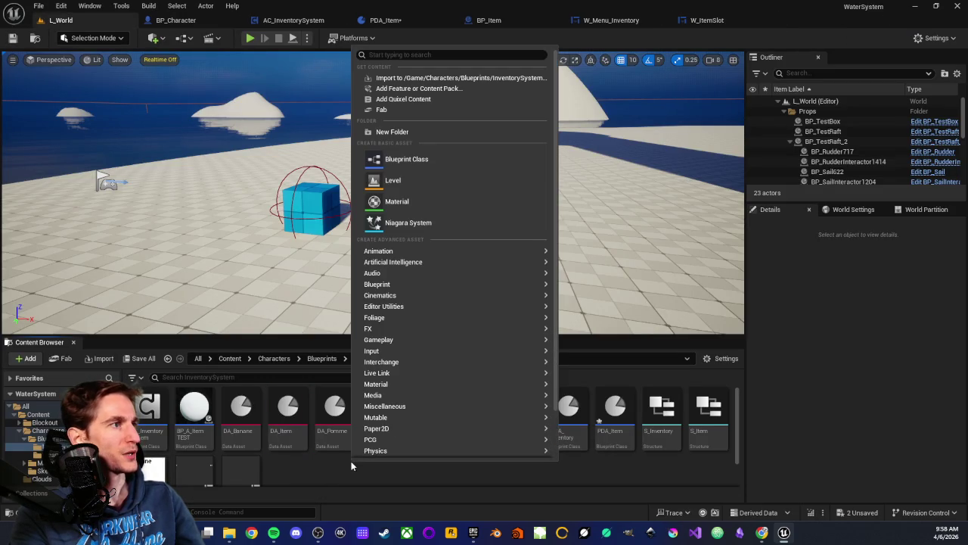
mouse_move(436, 414)
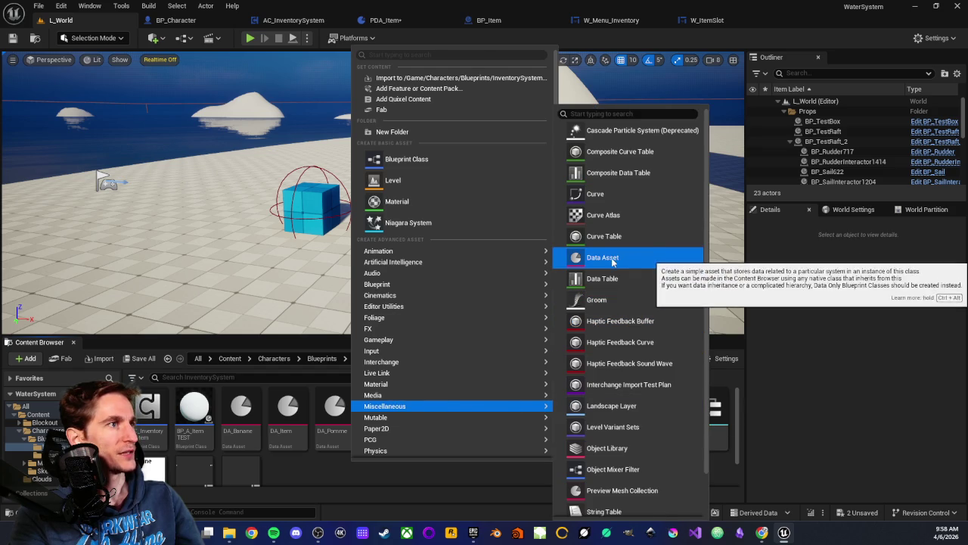
click(640, 257)
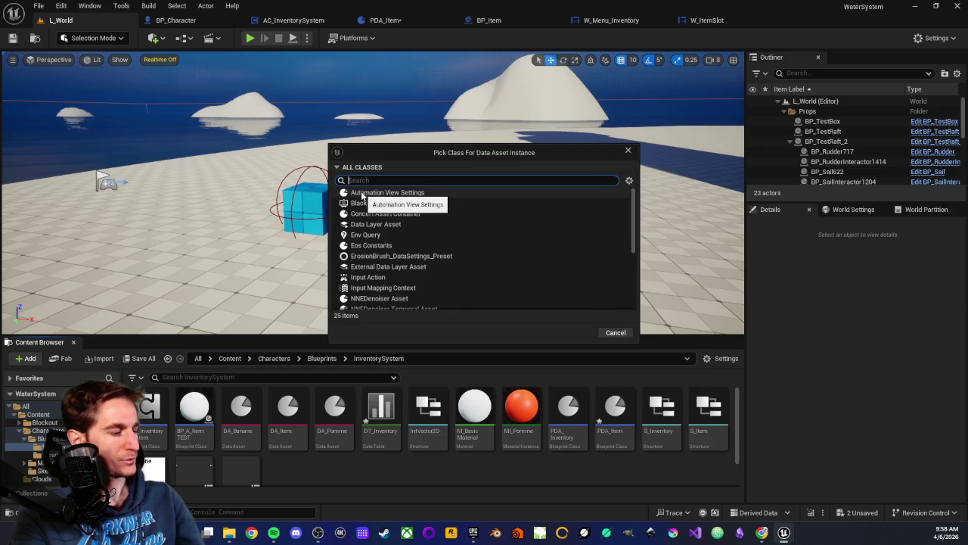
text(pda)
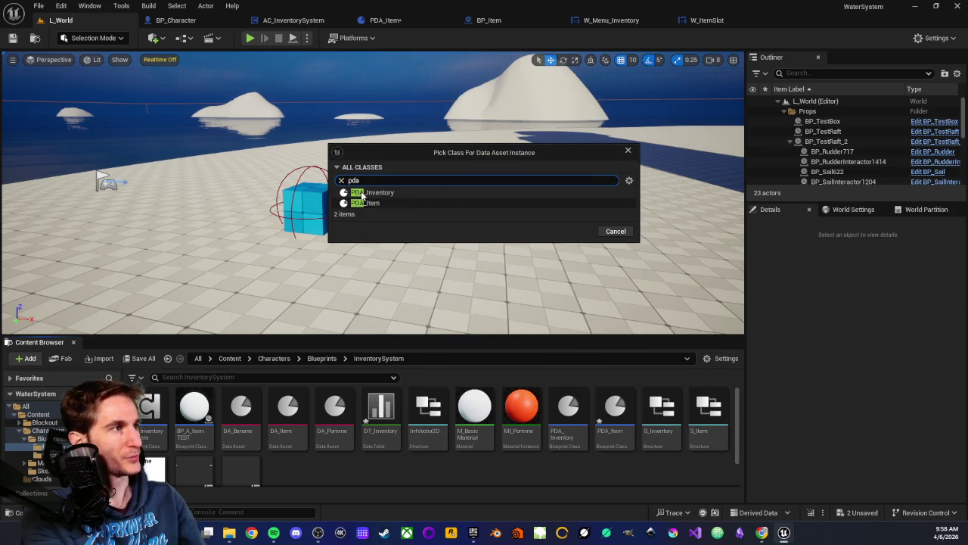
click(379, 203)
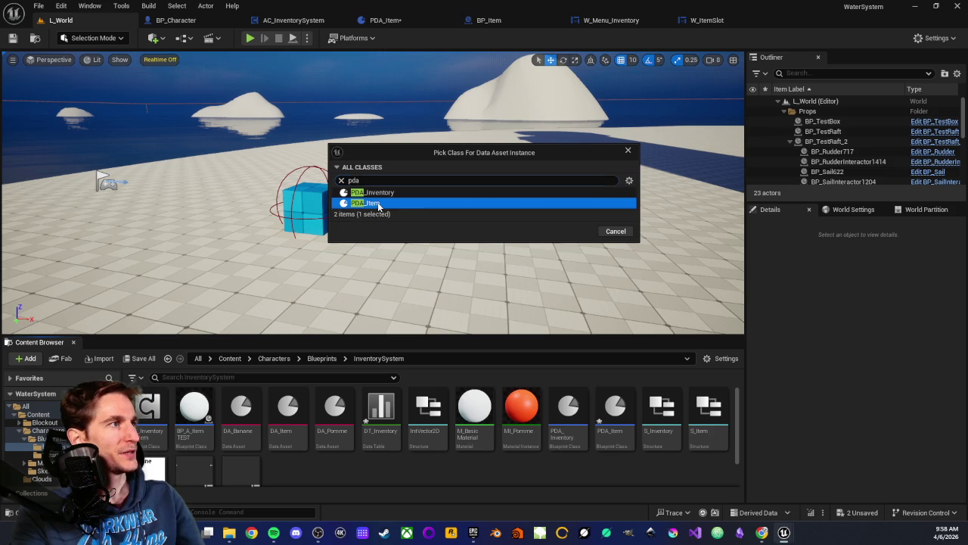
click(573, 230)
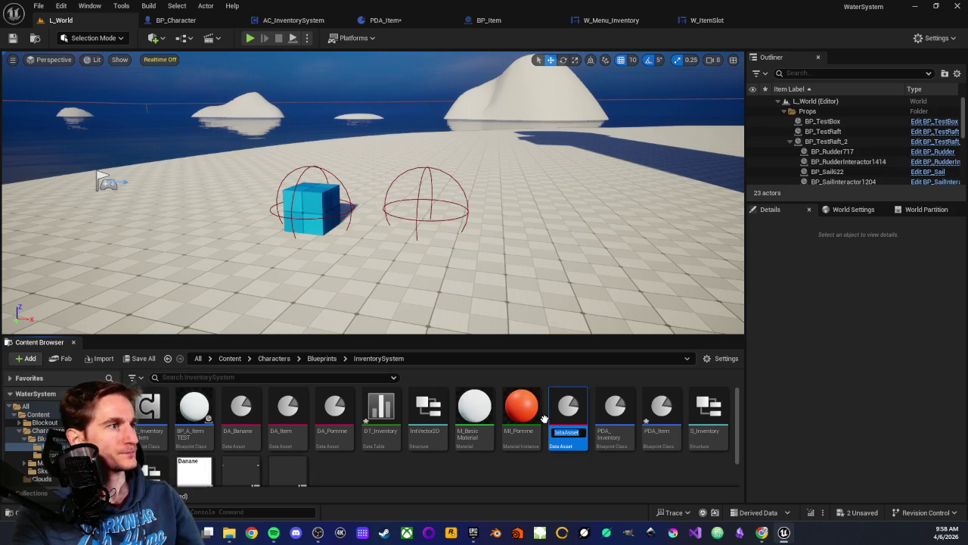
text(DA_)
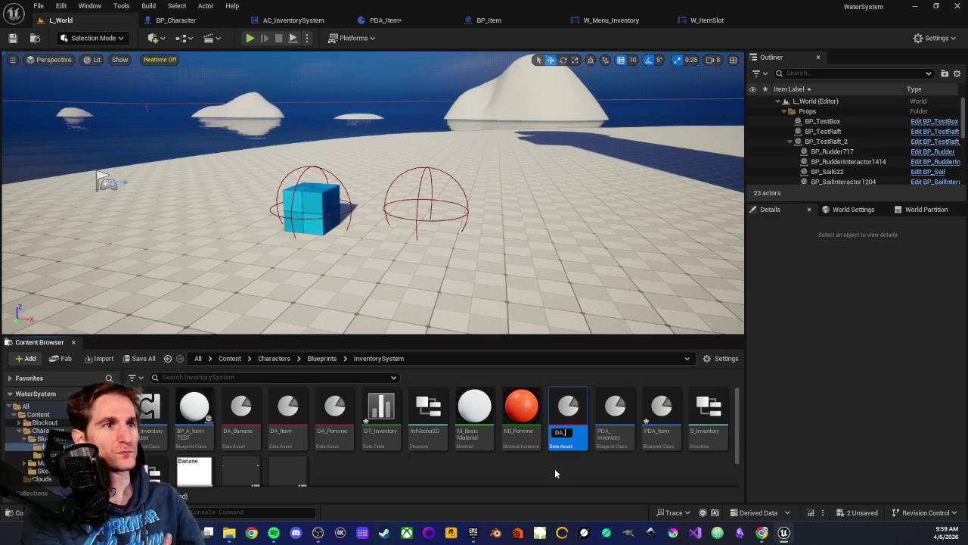
text(Sword)
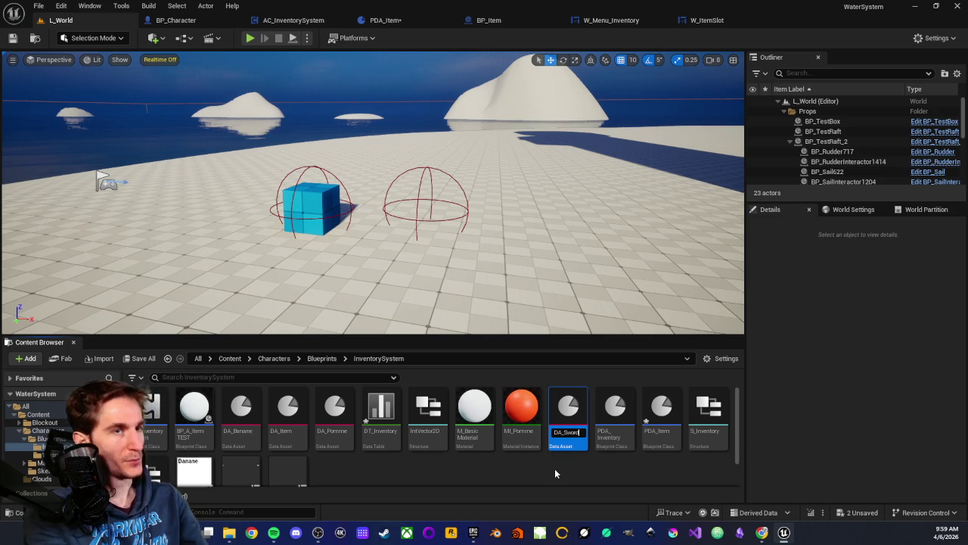
key(Return)
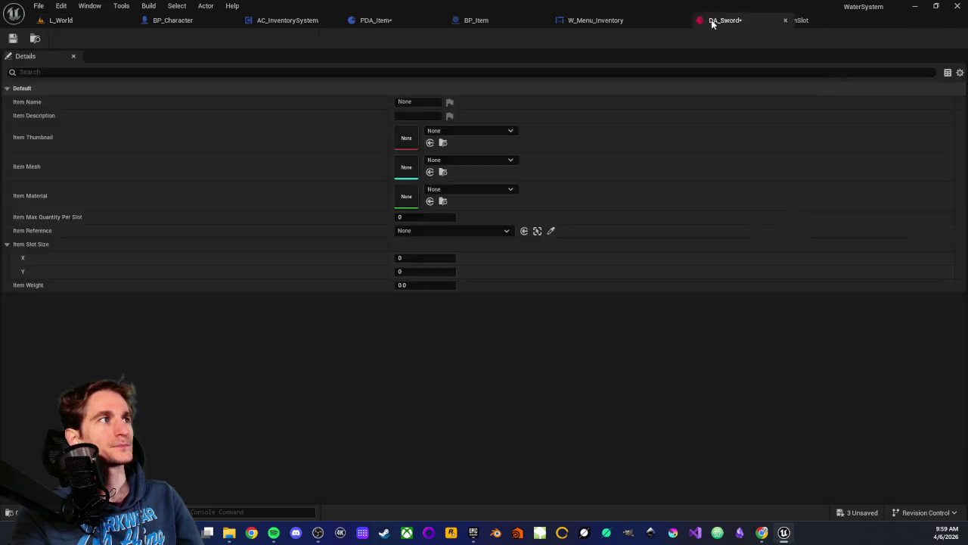
mouse_move(711, 22)
mouse_down()
mouse_move(729, 11)
mouse_move(800, 21)
mouse_up()
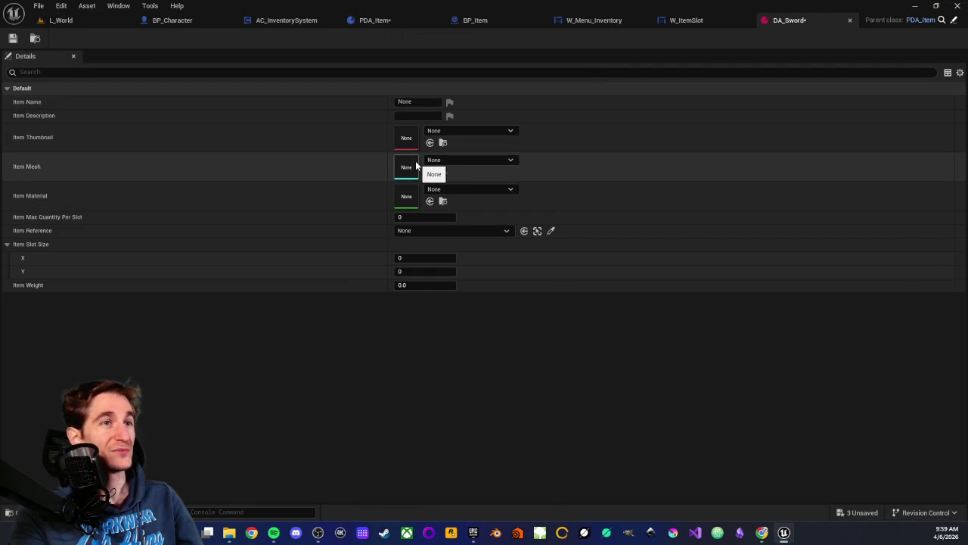
Step: Give DA_Sword Item Name 'Sword', Max Quantity Per Slot 1, slot size 1×3 and weight 10.0
click(416, 103)
text(Swor)
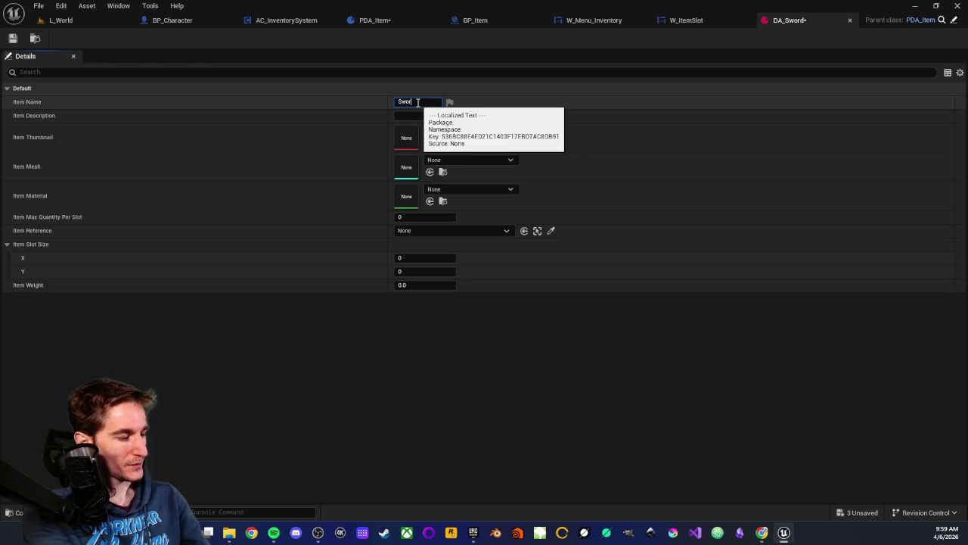
text(d)
key(Return)
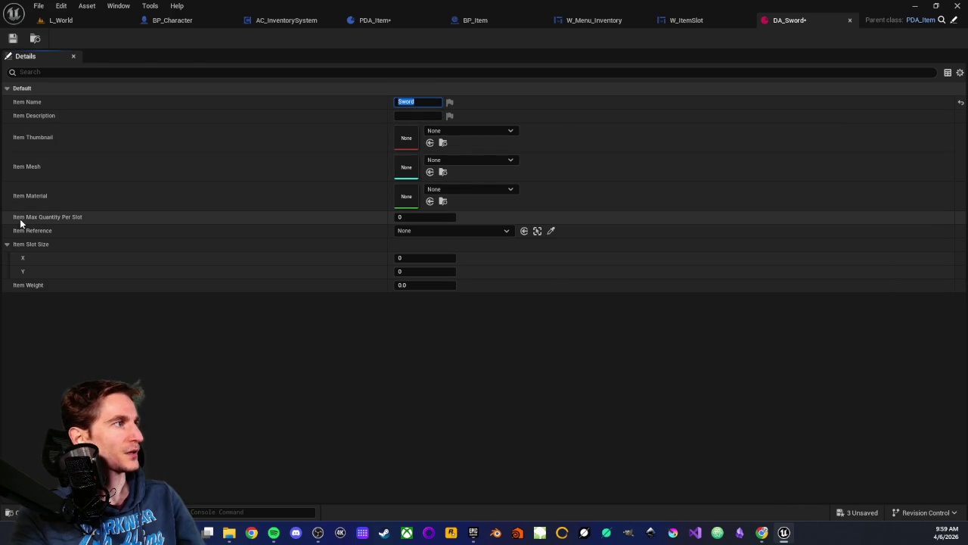
click(412, 218)
text(1)
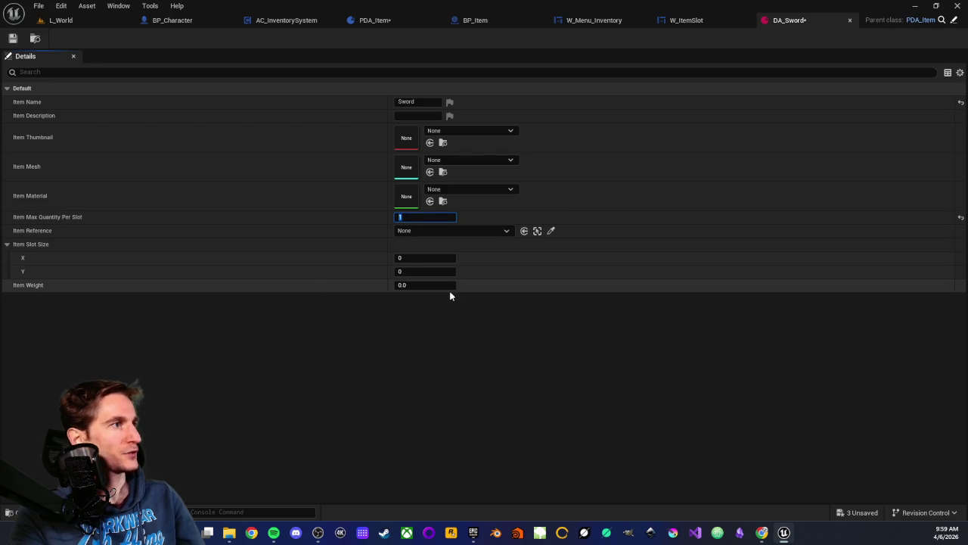
click(412, 259)
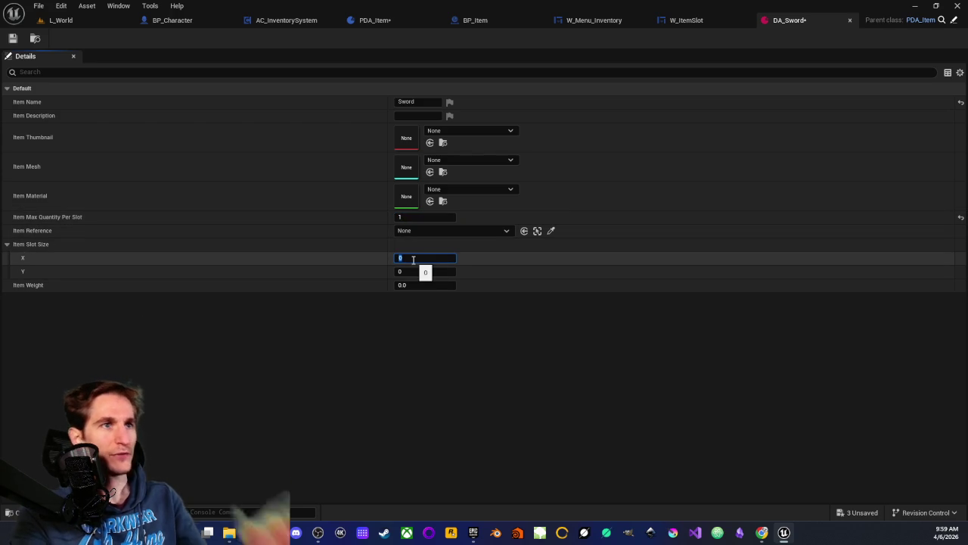
text(1)
key(Tab)
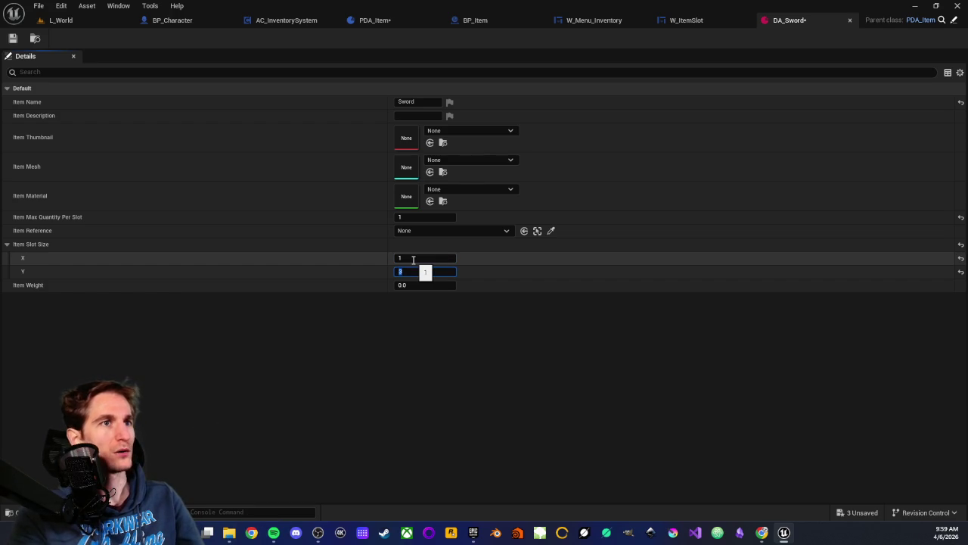
text(3)
key(Return)
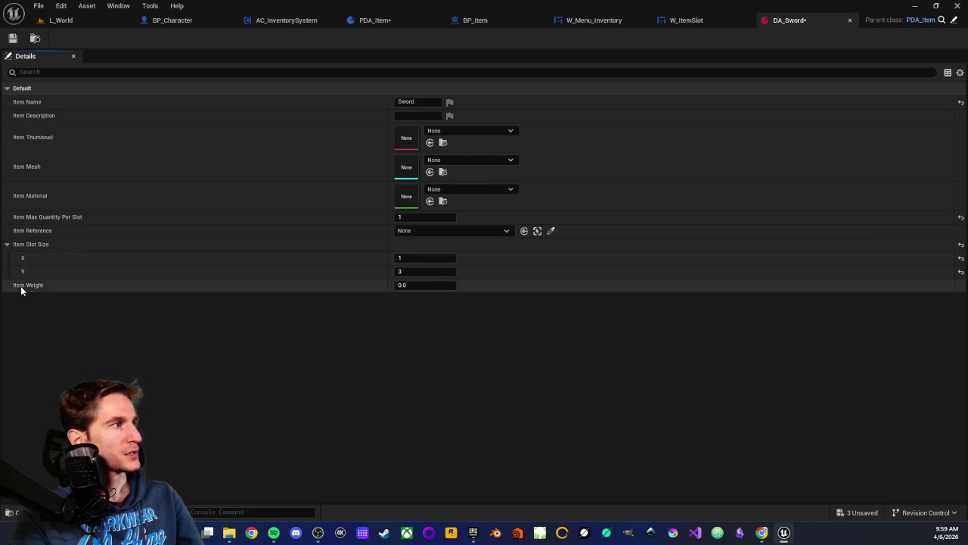
click(419, 285)
text(10)
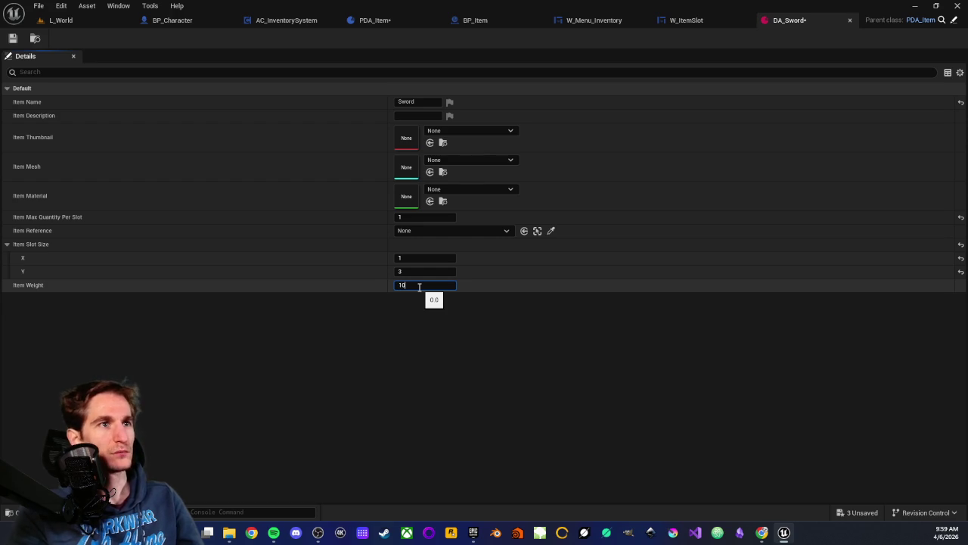
key(Return)
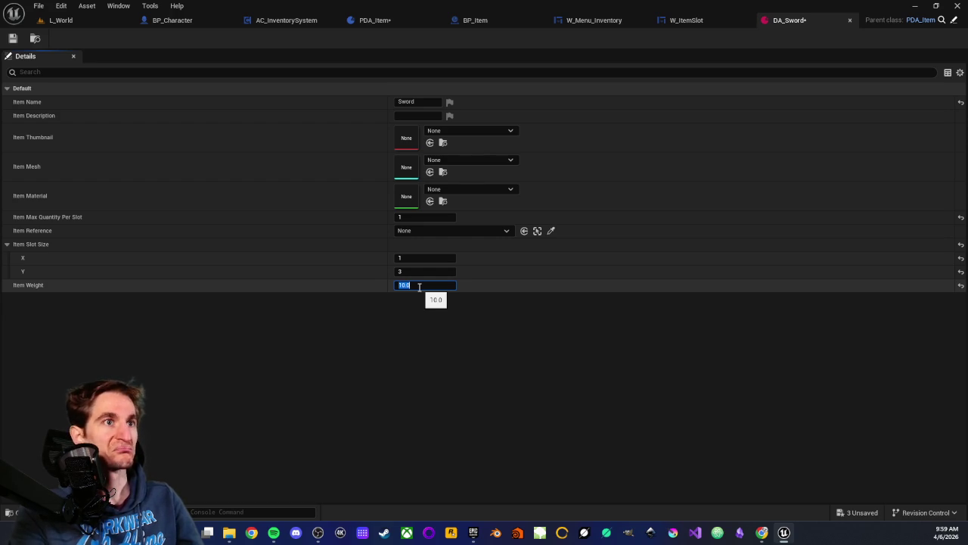
click(310, 355)
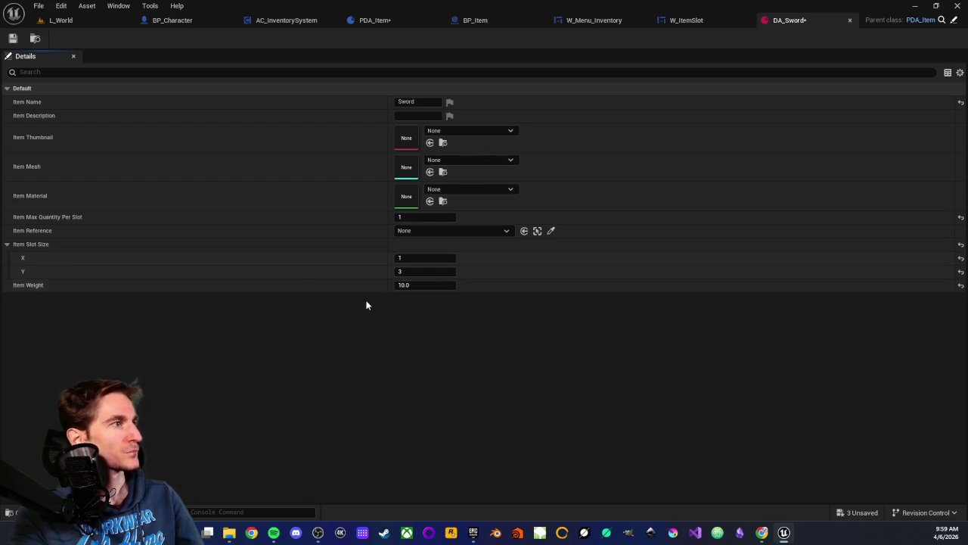
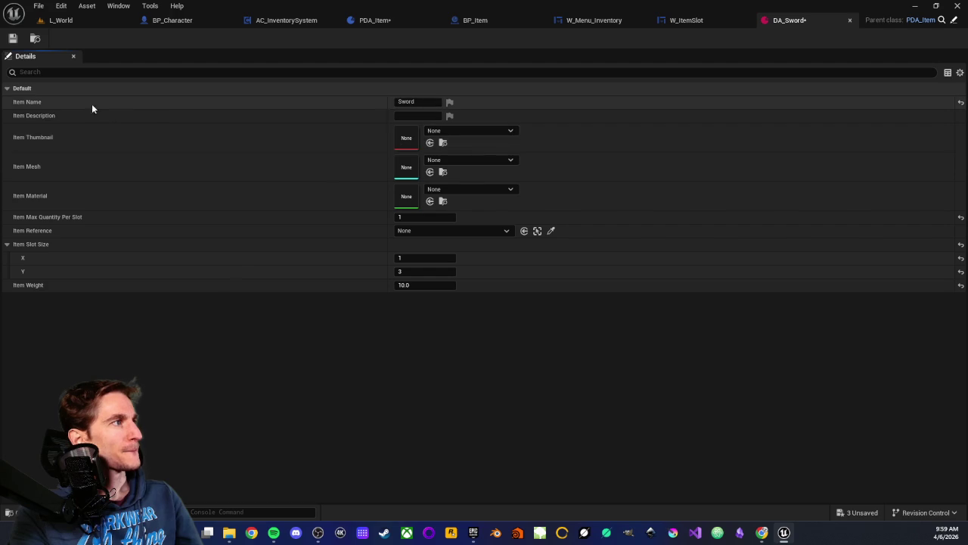
Step: Save DA_Sword, look over the W_ItemSlot graph, then bring up the AC_InventorySystem event graph
click(14, 38)
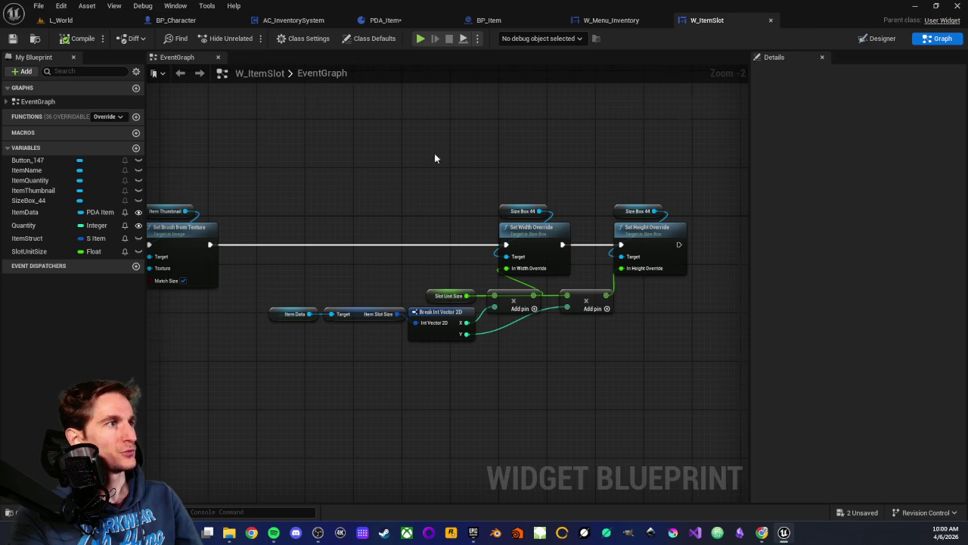
scroll(440, 151, down, 2)
drag(351, 181, 437, 204)
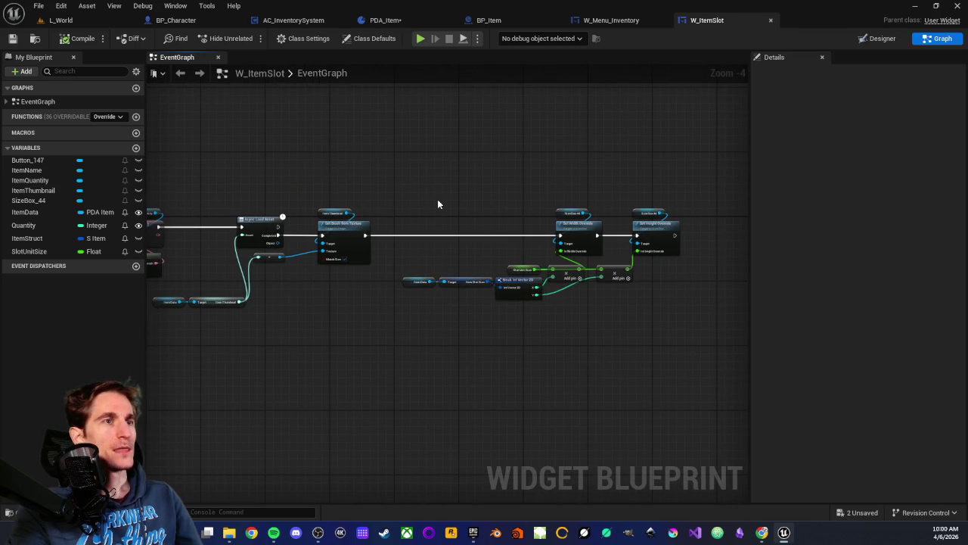
drag(429, 160, 399, 191)
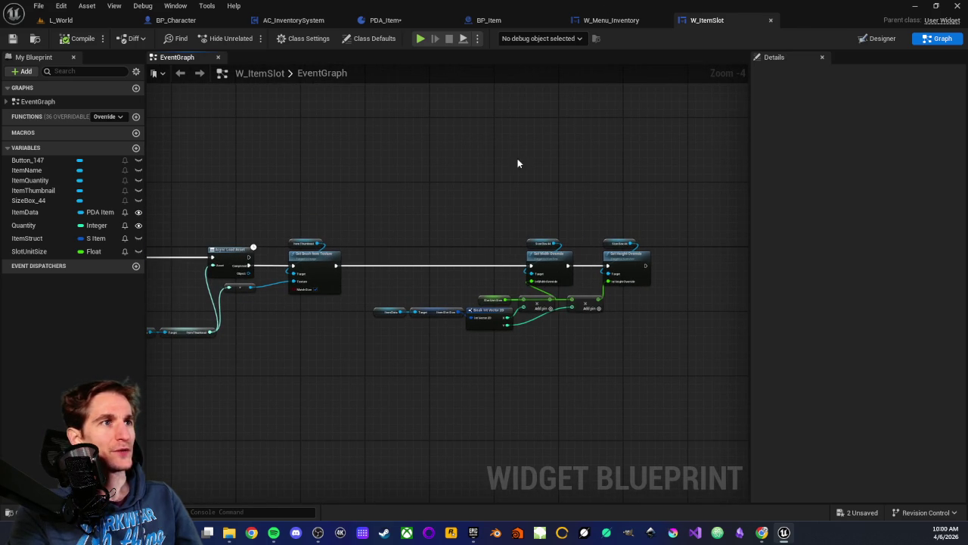
click(114, 22)
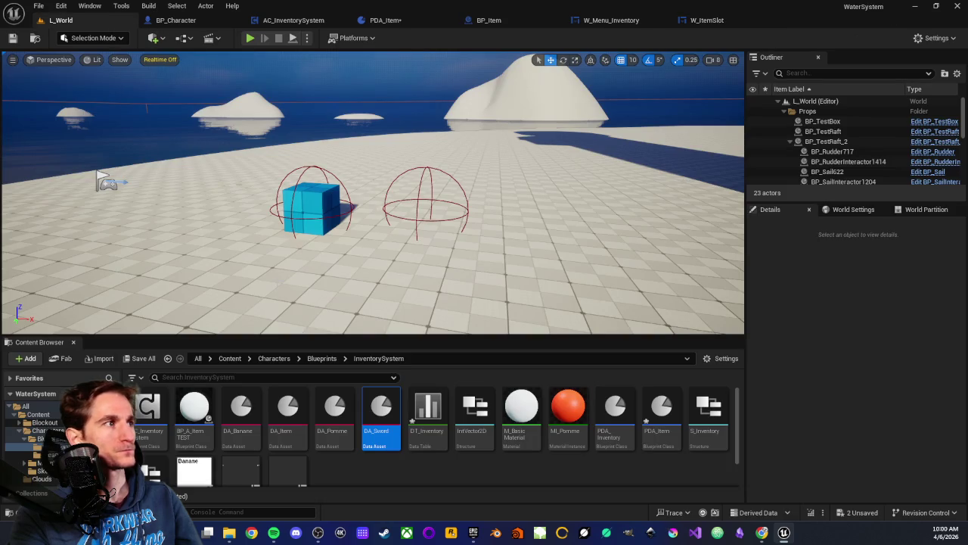
click(301, 21)
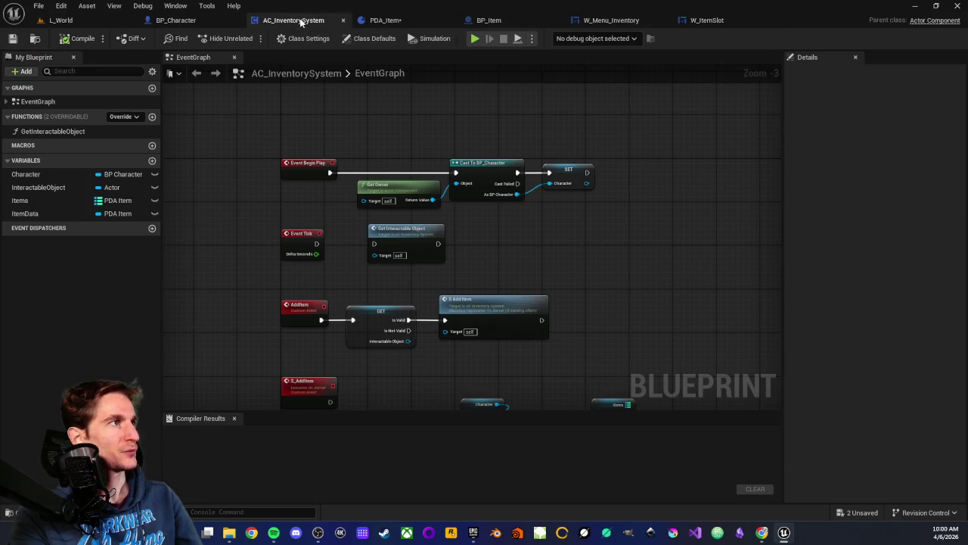
Step: Add one entry keyed DA_Sword to the Items map default and compile AC_InventorySystem
click(29, 201)
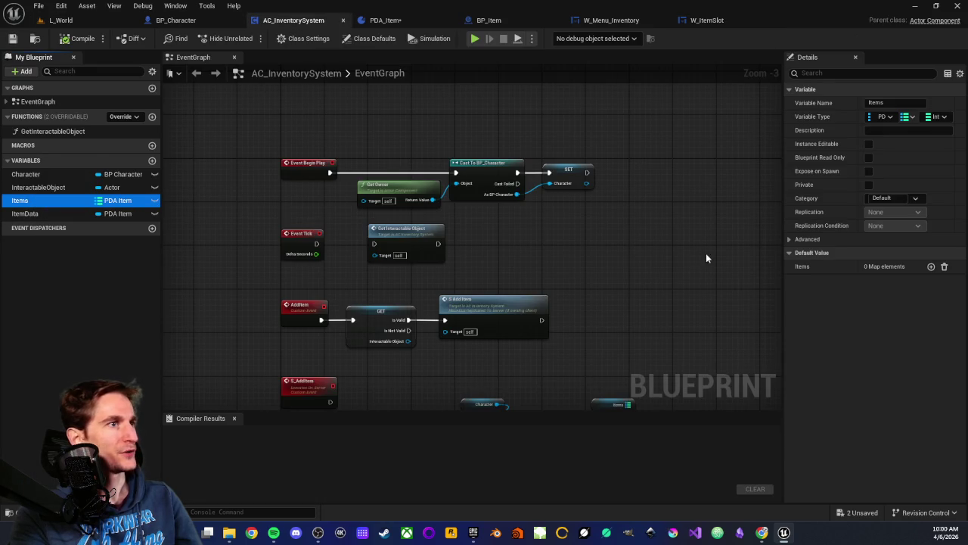
click(931, 267)
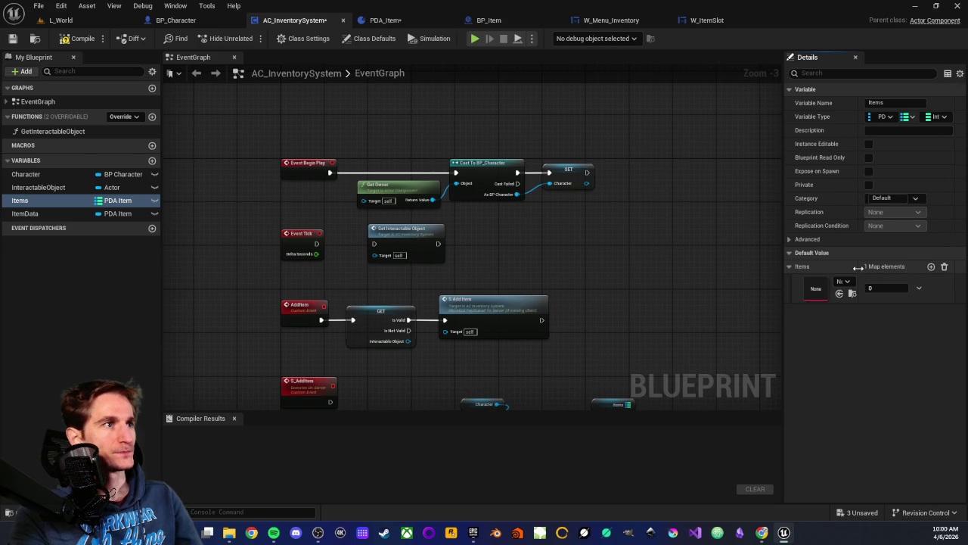
drag(847, 271, 885, 270)
click(882, 281)
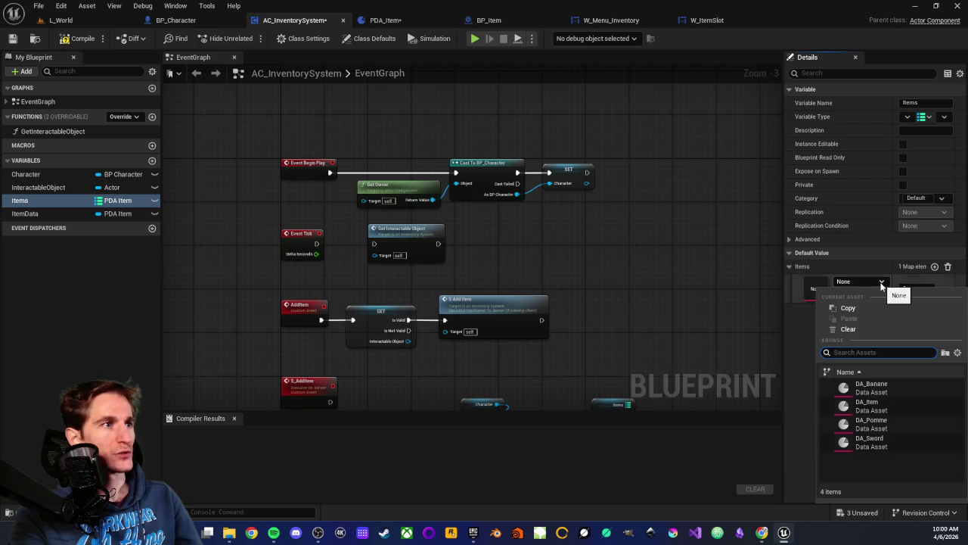
click(870, 441)
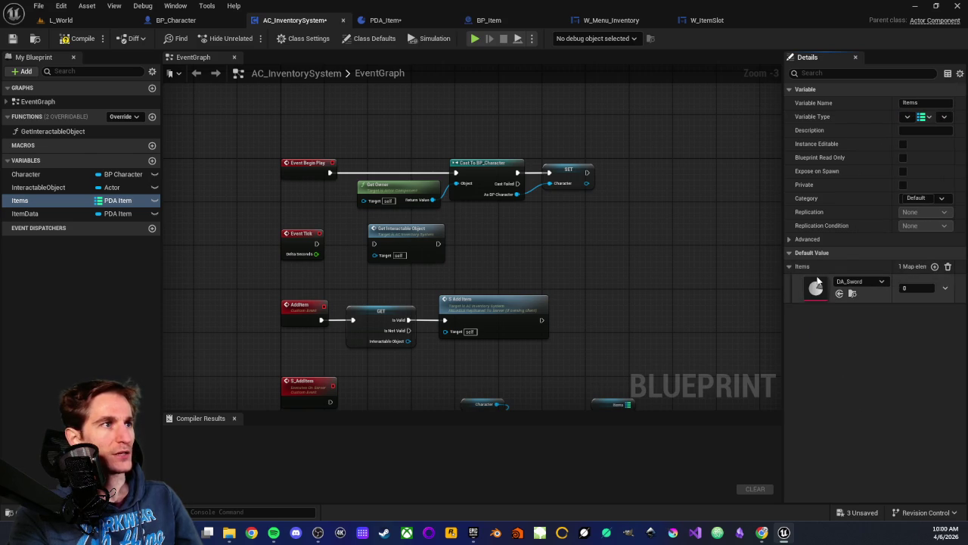
click(77, 41)
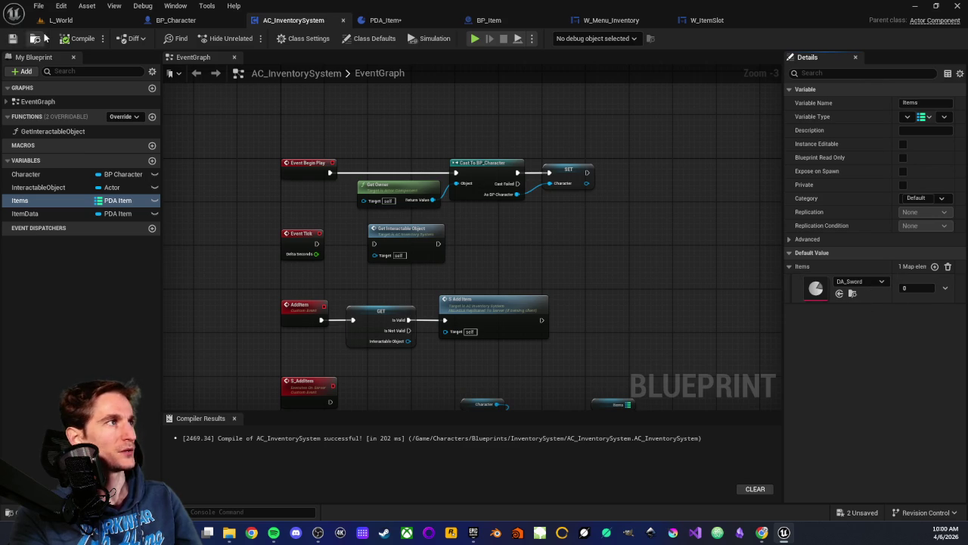
click(705, 20)
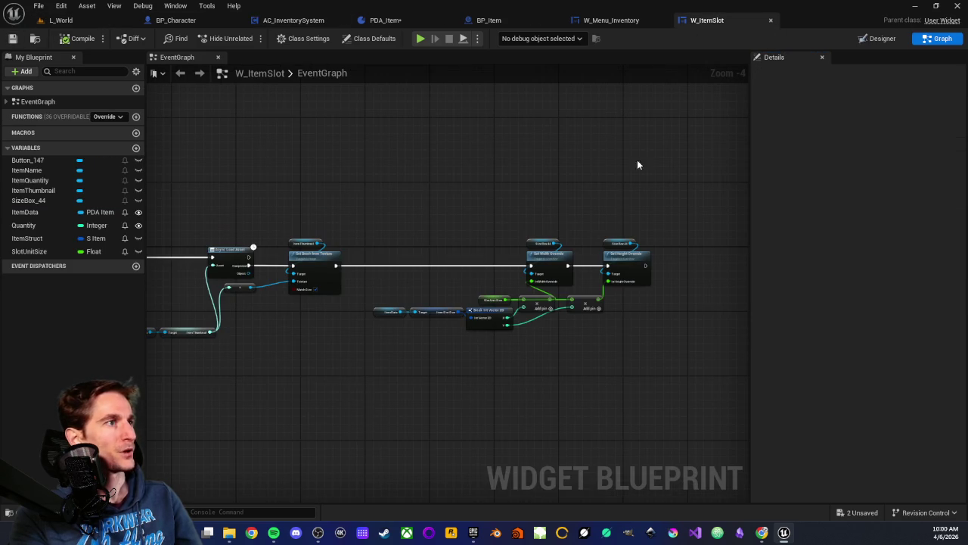
Step: Stack the second Multiply below the first and shift Size Box 44 and Set Height Override left
scroll(526, 219, up, 2)
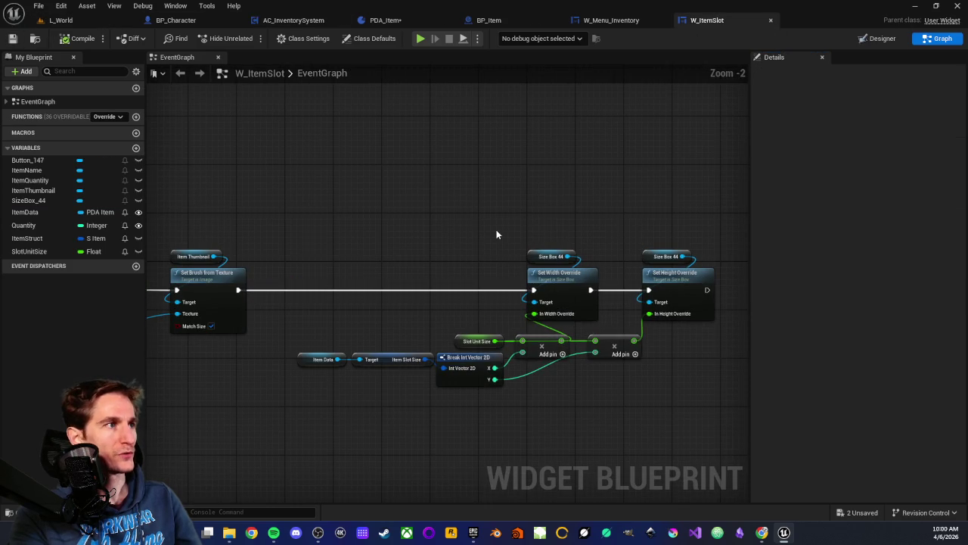
scroll(516, 301, up, 1)
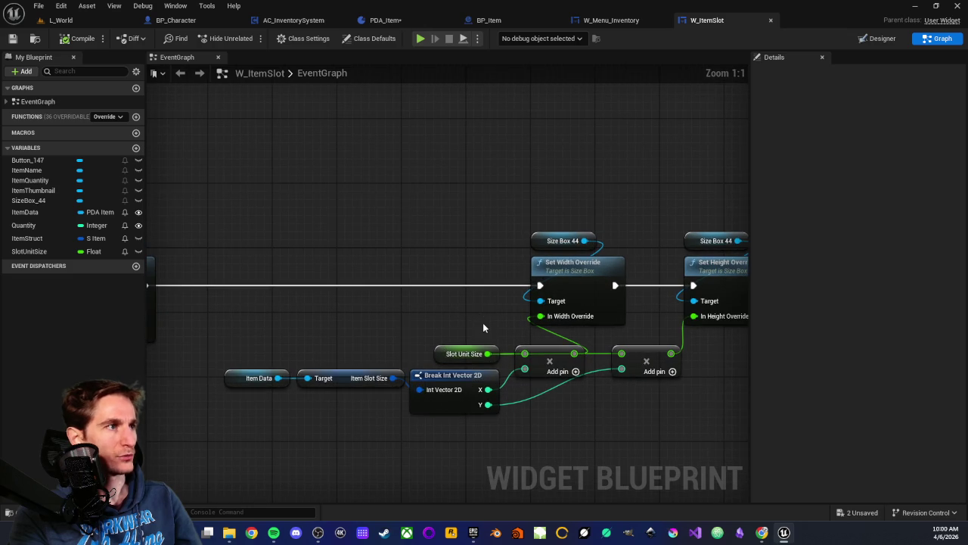
scroll(483, 322, up, 2)
mouse_move(622, 292)
mouse_down()
mouse_move(595, 335)
mouse_move(525, 335)
mouse_move(532, 331)
mouse_up()
mouse_move(655, 149)
mouse_down()
mouse_move(675, 163)
mouse_move(684, 212)
mouse_up()
drag(703, 200, 671, 201)
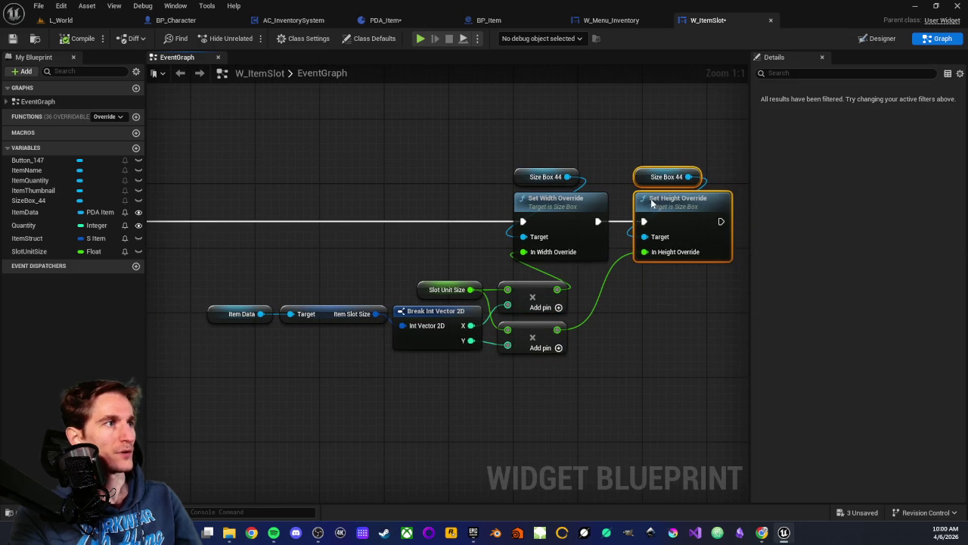
click(658, 288)
Step: Save the W_ItemSlot widget and all other unsaved assets
scroll(379, 202, down, 1)
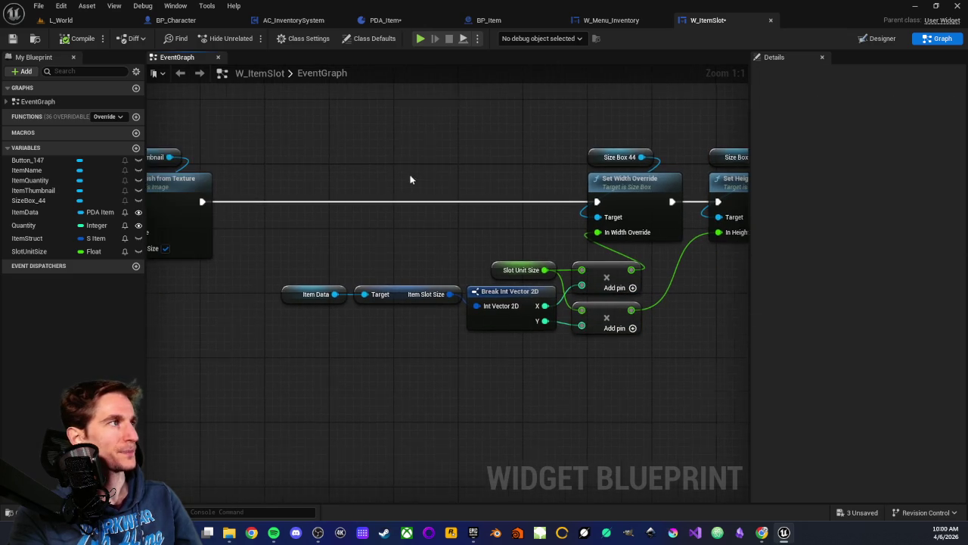
click(12, 38)
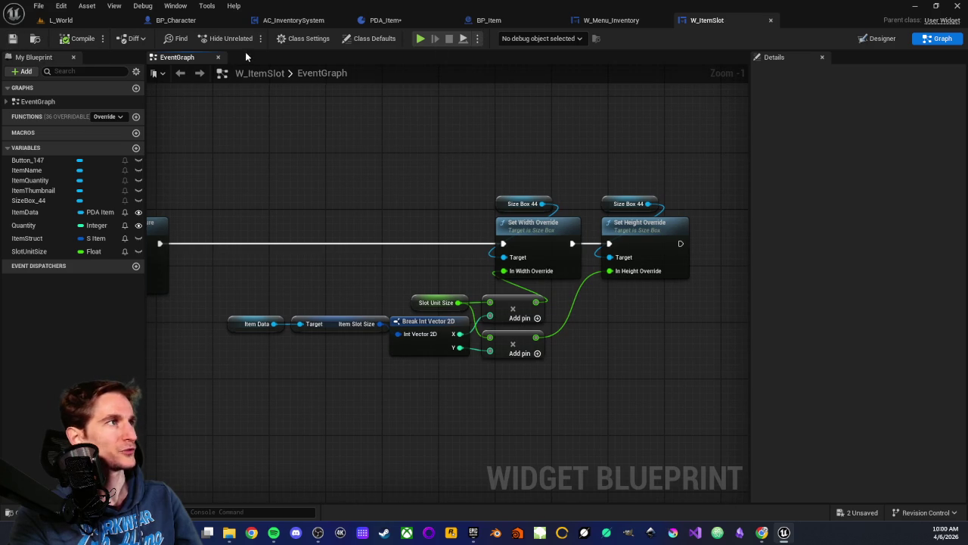
key(ctrl+shift+s)
Step: Move Item Thumbnail and Set Brush from Texture, wiring it to Completed, and align the sizing nodes
scroll(454, 140, down, 3)
scroll(590, 340, up, 4)
scroll(355, 245, down, 1)
drag(348, 176, 413, 278)
mouse_move(408, 241)
mouse_down()
mouse_move(401, 291)
mouse_move(377, 213)
mouse_move(298, 234)
mouse_move(299, 251)
mouse_up()
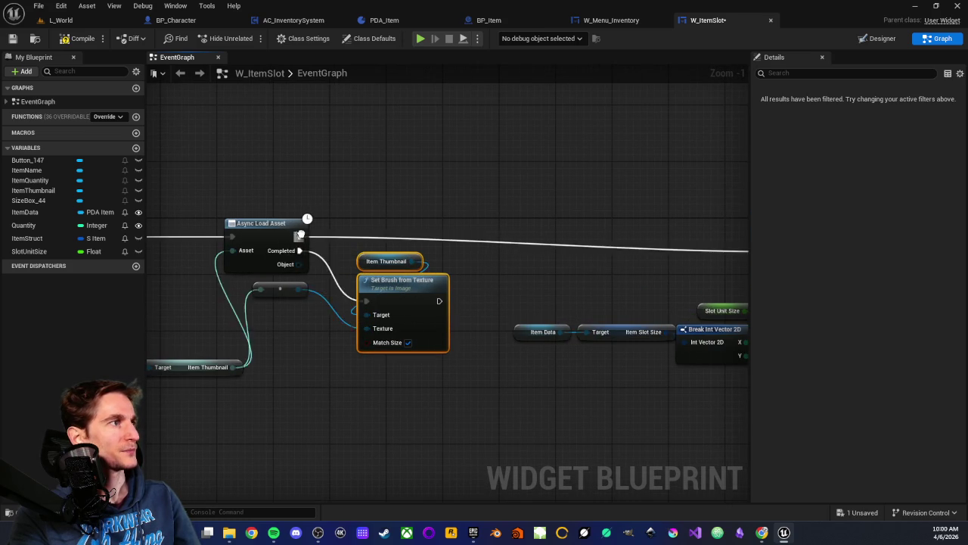
scroll(300, 250, down, 3)
mouse_move(341, 171)
mouse_down()
mouse_move(441, 264)
mouse_move(567, 281)
mouse_up()
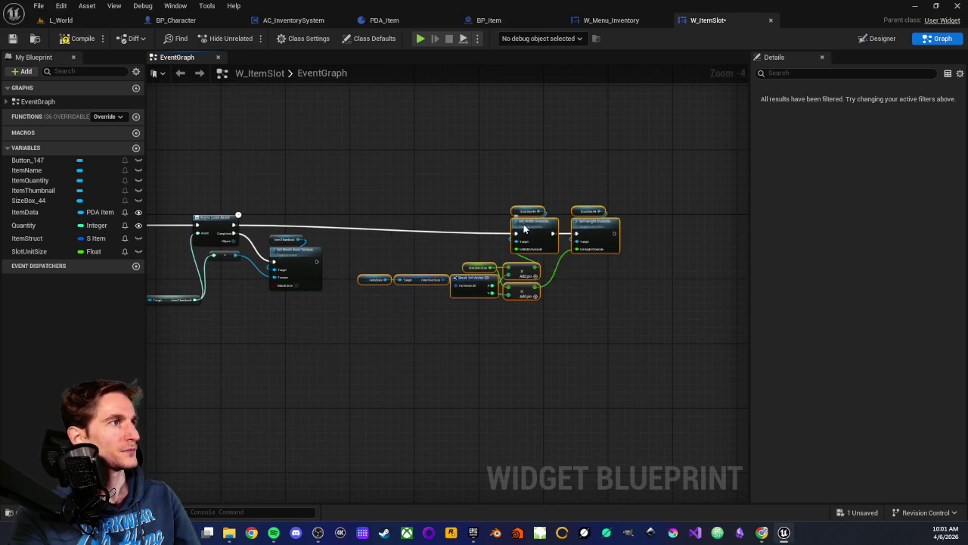
drag(525, 224, 520, 215)
click(416, 179)
Step: Nudge the Item Data and Target nodes into line with Set Width Override, then return to L_World
scroll(479, 210, up, 2)
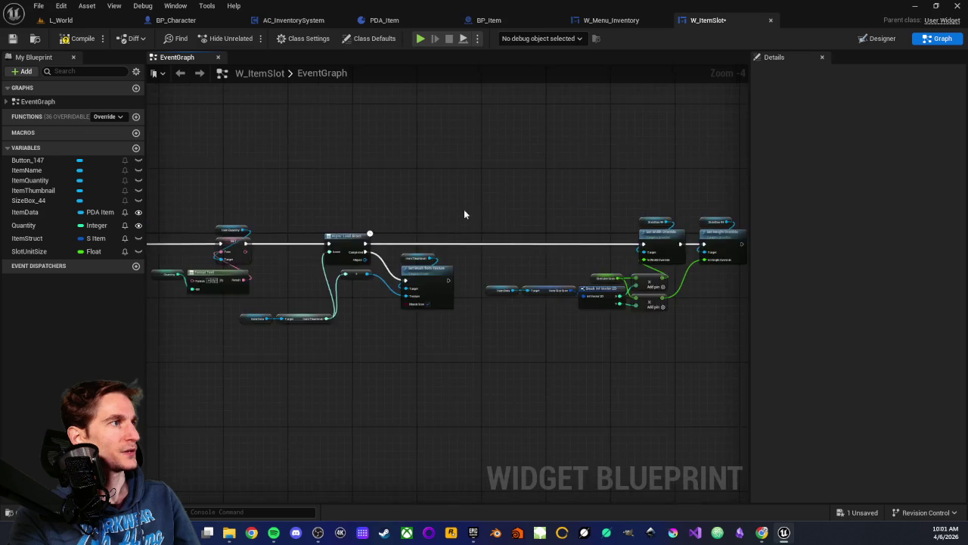
scroll(477, 203, up, 1)
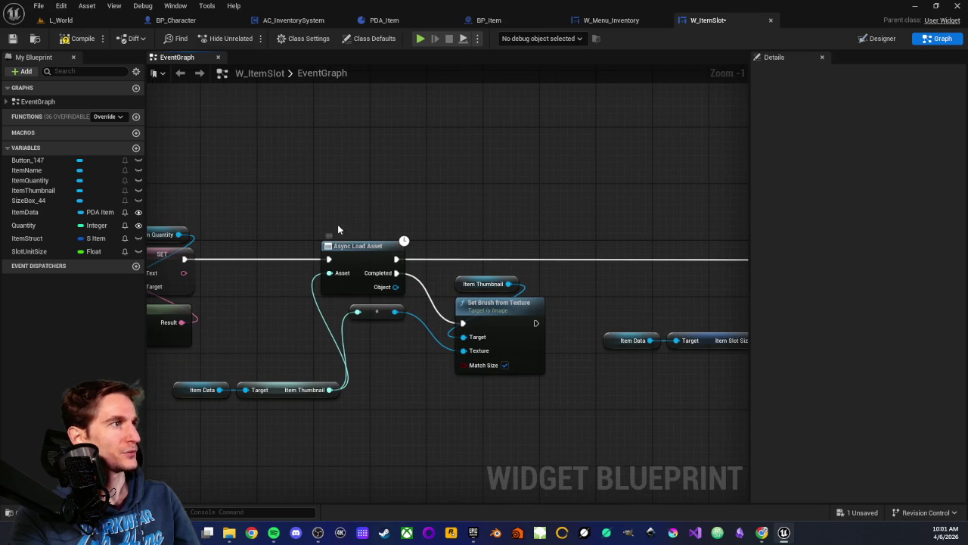
drag(514, 198, 381, 182)
mouse_move(366, 293)
mouse_down()
mouse_move(432, 327)
mouse_move(438, 318)
mouse_up()
click(401, 357)
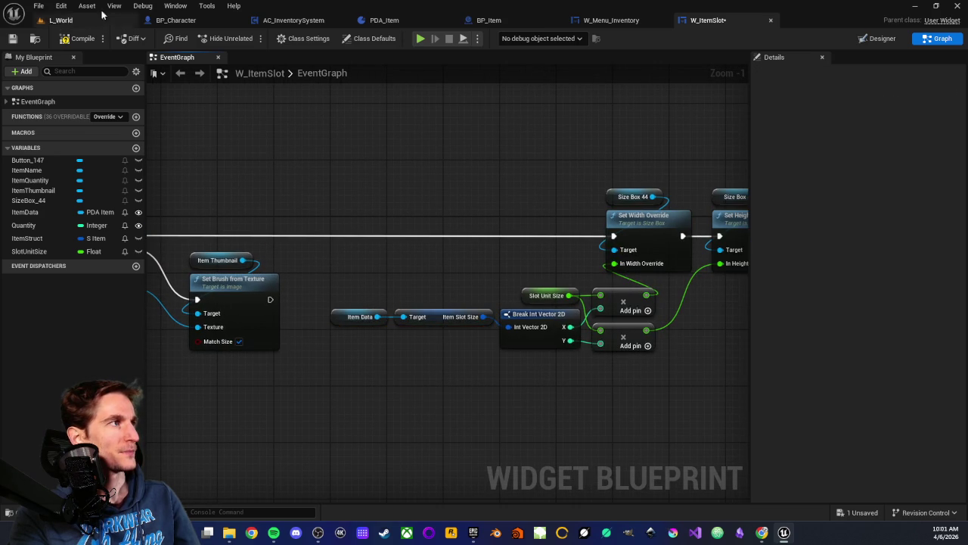
click(76, 22)
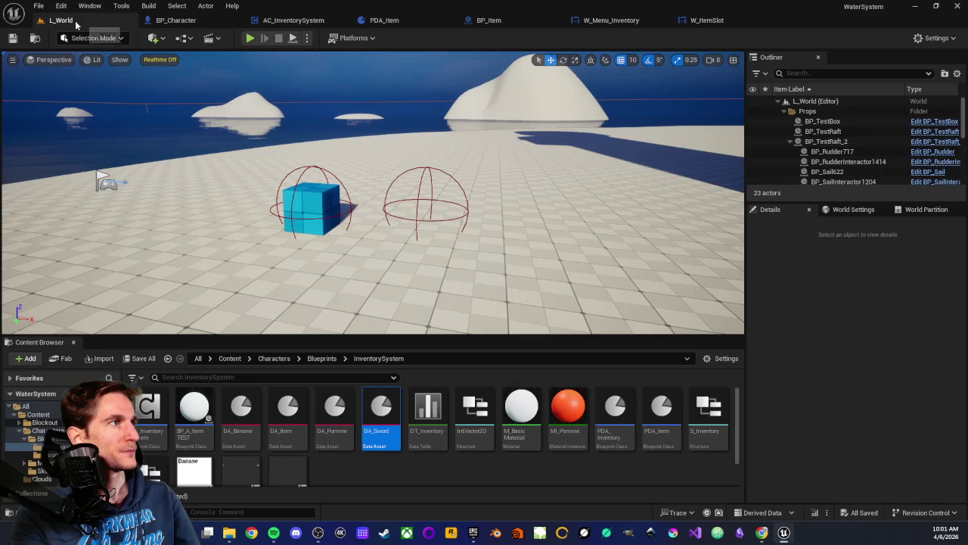
Step: Play-test L_World, toggling the inventory to check the Sword and ItemName slots, then stop play
scroll(372, 193, down, 3)
click(250, 39)
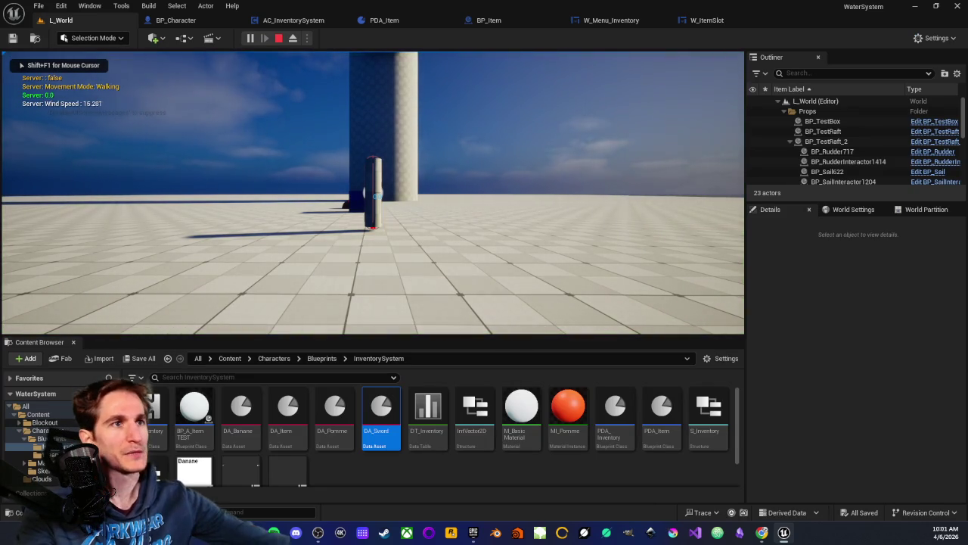
key(i)
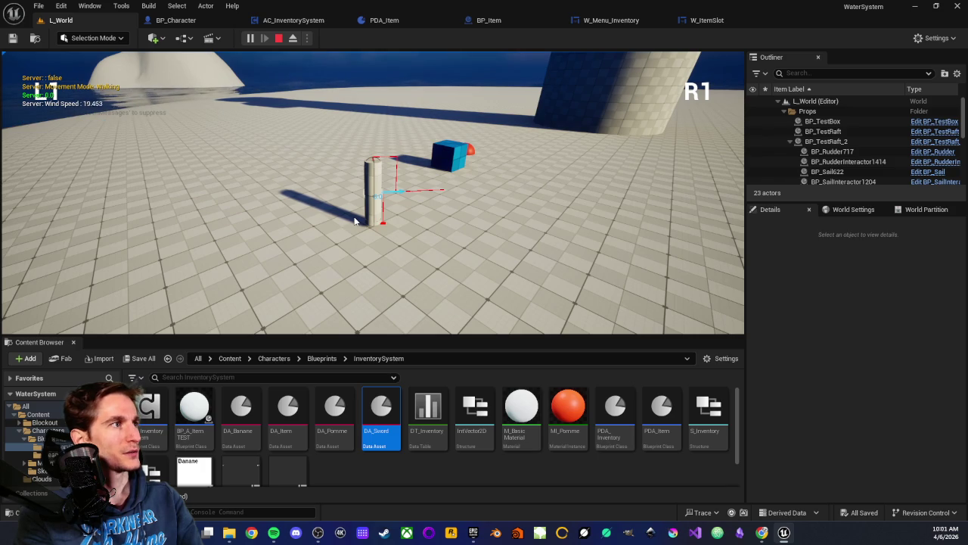
key(i)
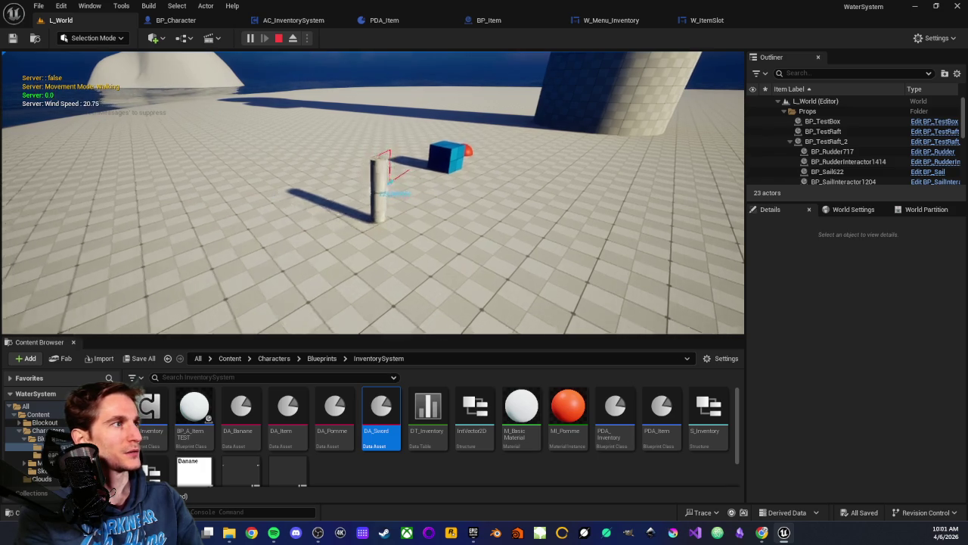
key(i)
key(i)
key(i)
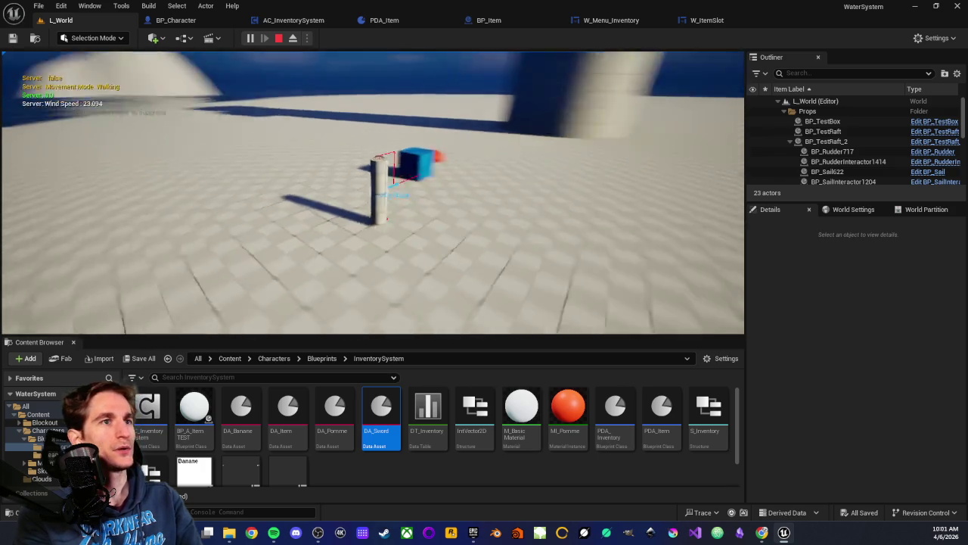
key(e)
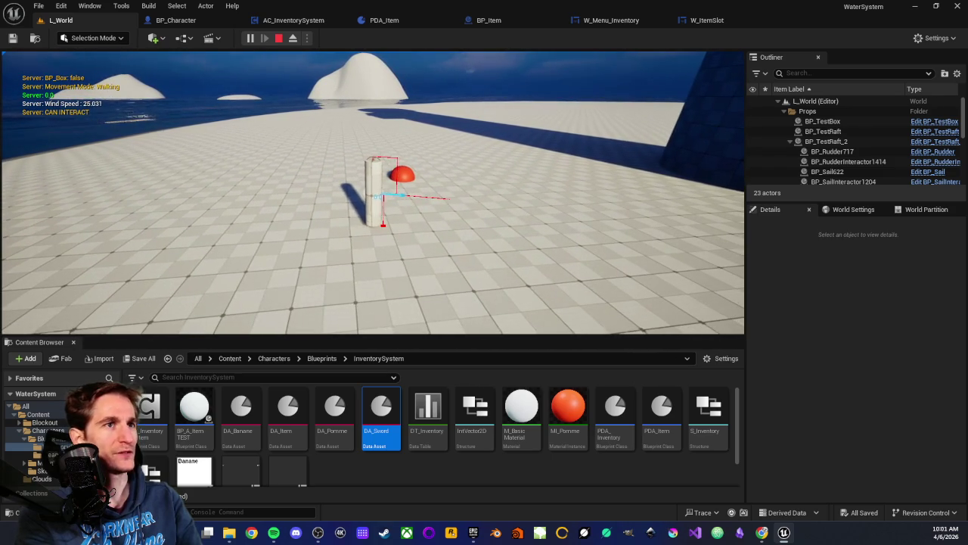
key(i)
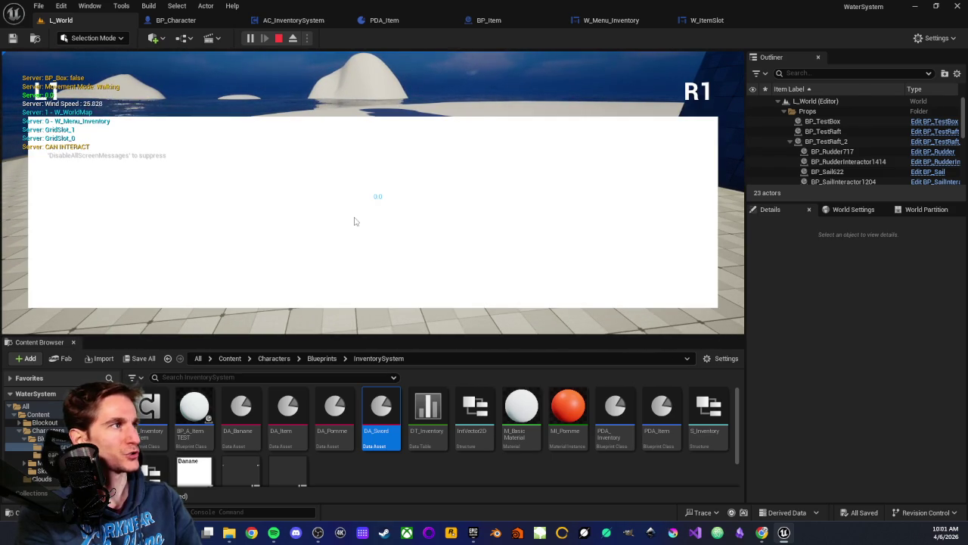
key(i)
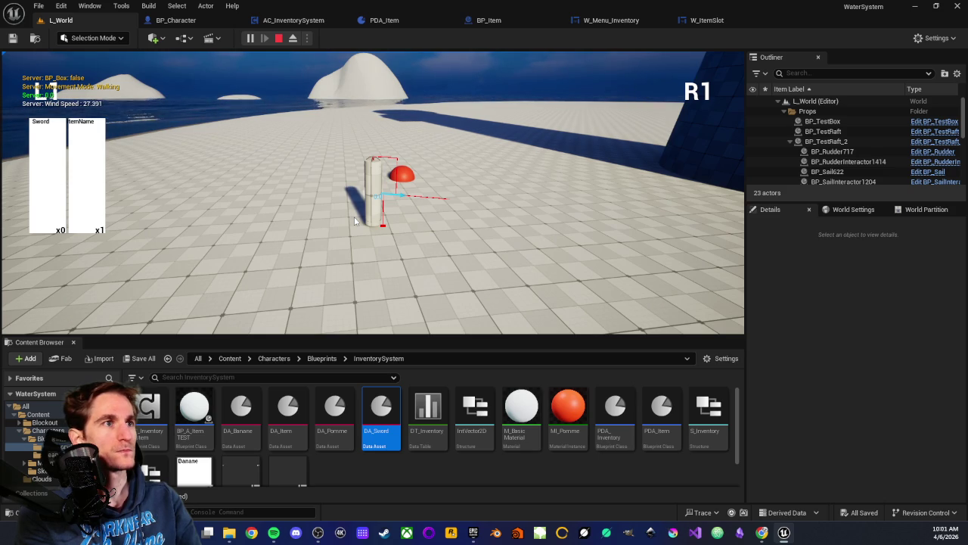
key(i)
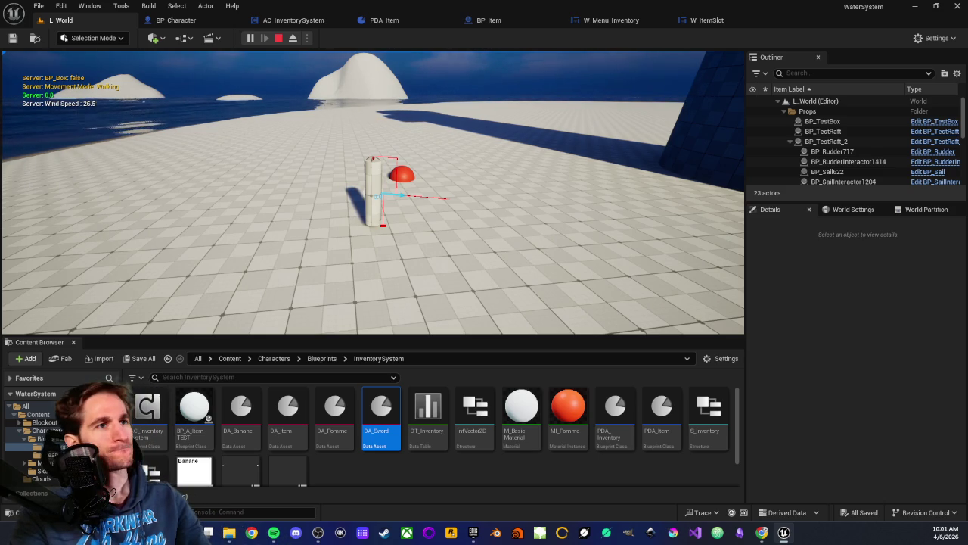
key(Escape)
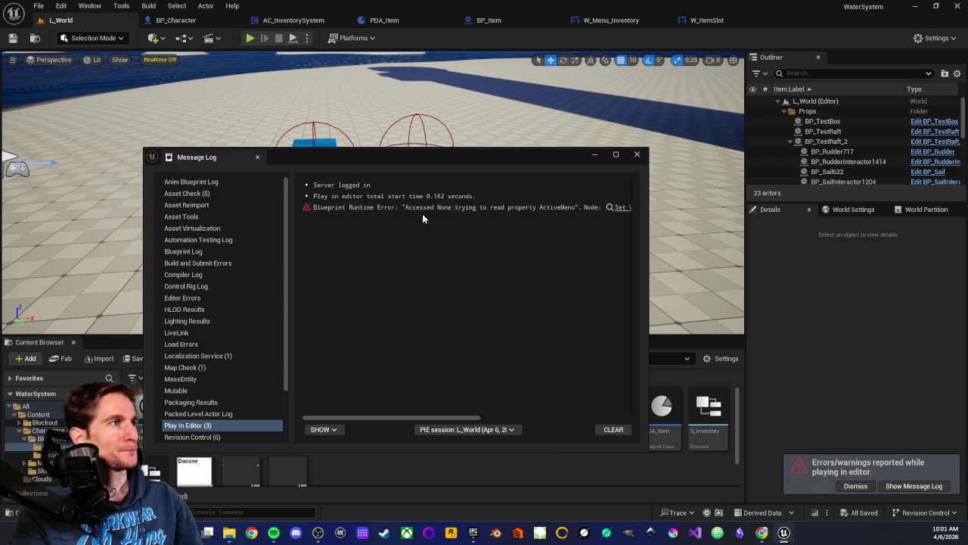
Step: Dismiss the error Message Log and inspect W_ItemSlot's Item Data and Item Slot Size nodes
click(637, 154)
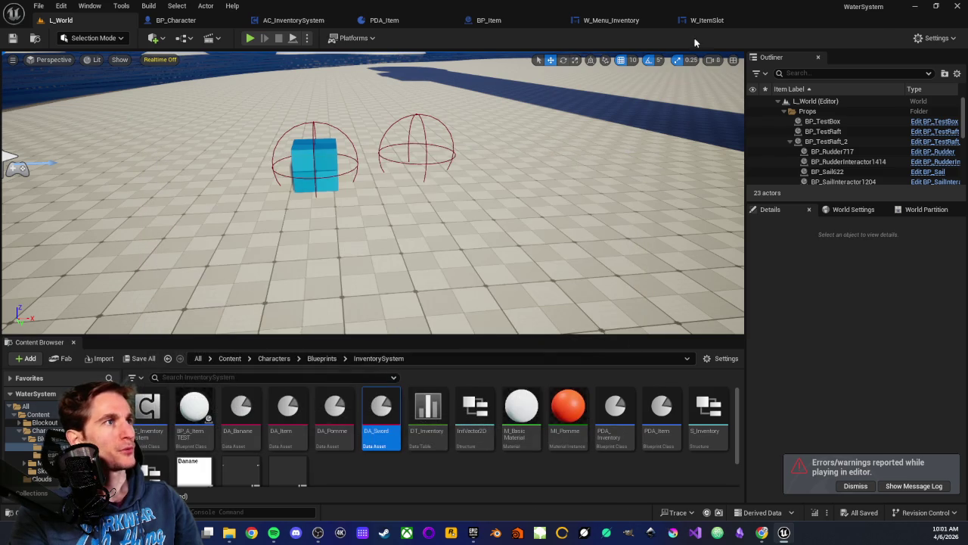
click(705, 20)
drag(345, 242, 450, 302)
click(469, 223)
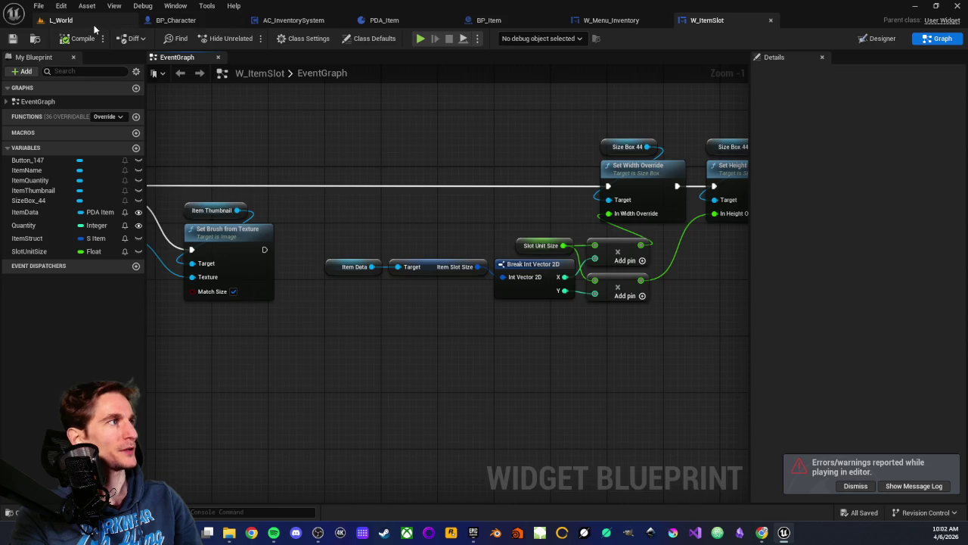
click(95, 22)
Step: Set DA_Item's Item Slot Size Y to 1 and go back to the W_ItemSlot graph
double_click(293, 439)
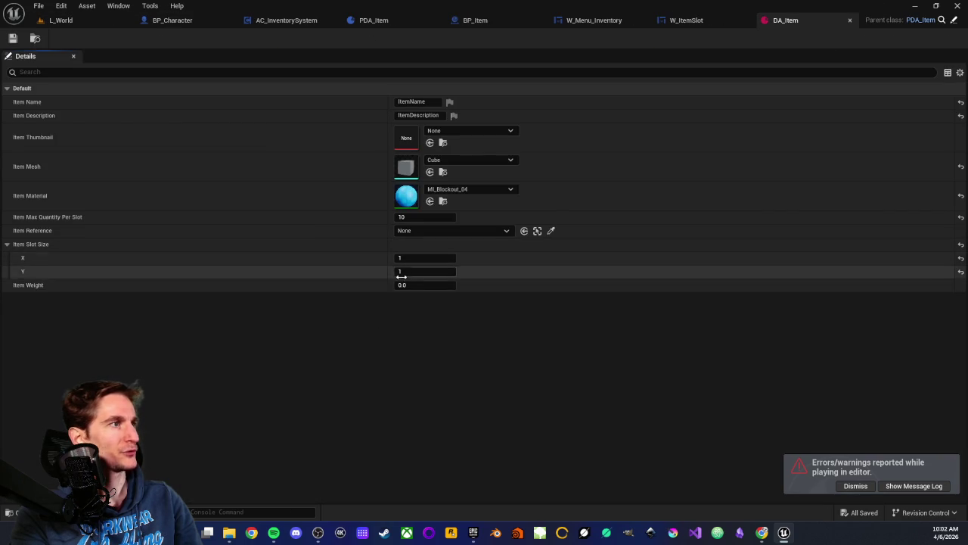
text(1)
key(Return)
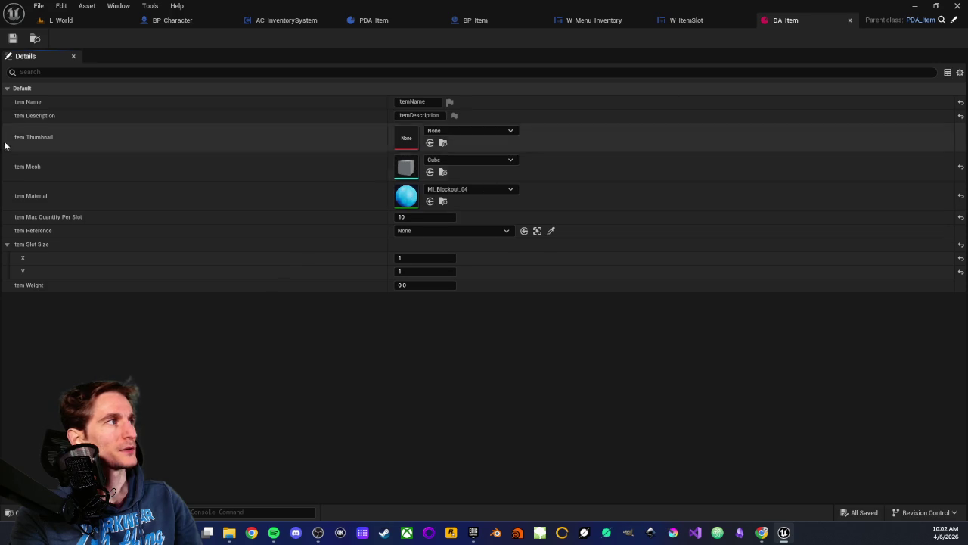
click(850, 20)
mouse_move(359, 228)
mouse_down()
mouse_move(450, 265)
mouse_move(469, 299)
mouse_move(452, 328)
mouse_move(416, 303)
mouse_up()
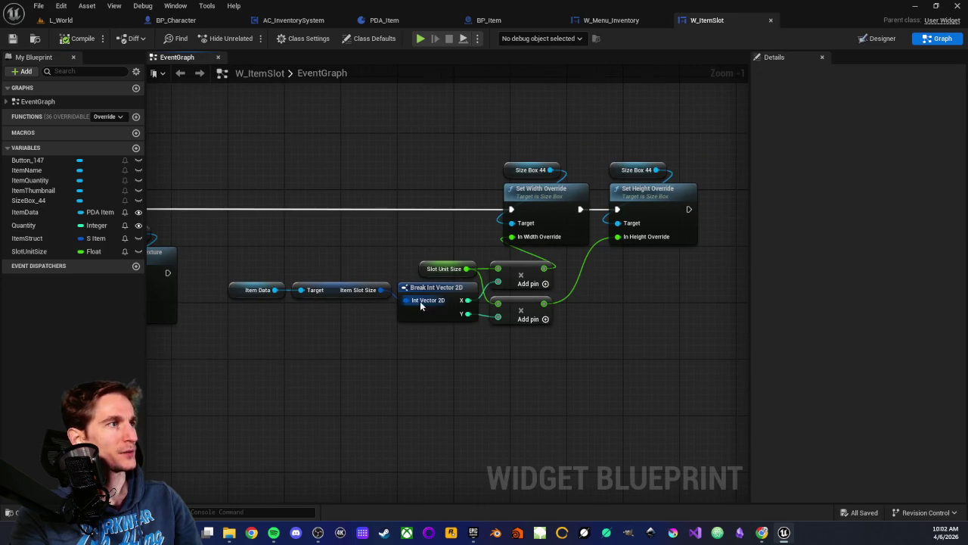
mouse_move(372, 233)
mouse_down()
mouse_move(511, 248)
mouse_move(362, 193)
mouse_move(449, 175)
mouse_move(631, 175)
mouse_up()
scroll(363, 192, down, 2)
scroll(588, 209, up, 2)
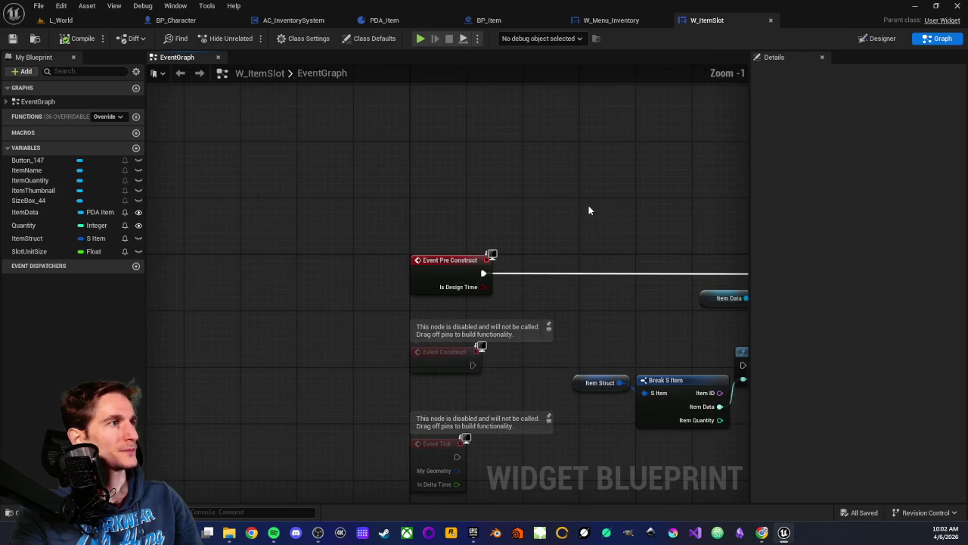
drag(588, 210, 406, 205)
drag(489, 214, 384, 211)
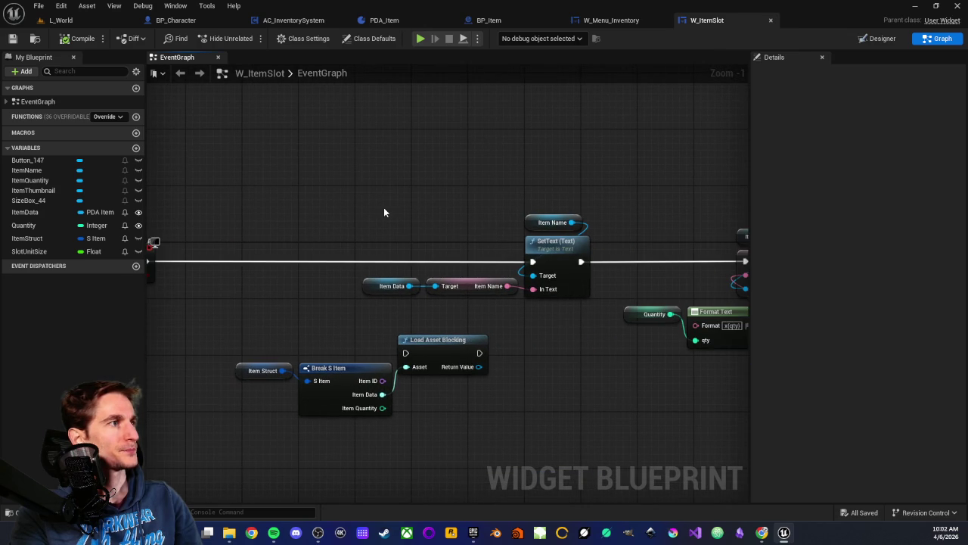
scroll(636, 403, down, 1)
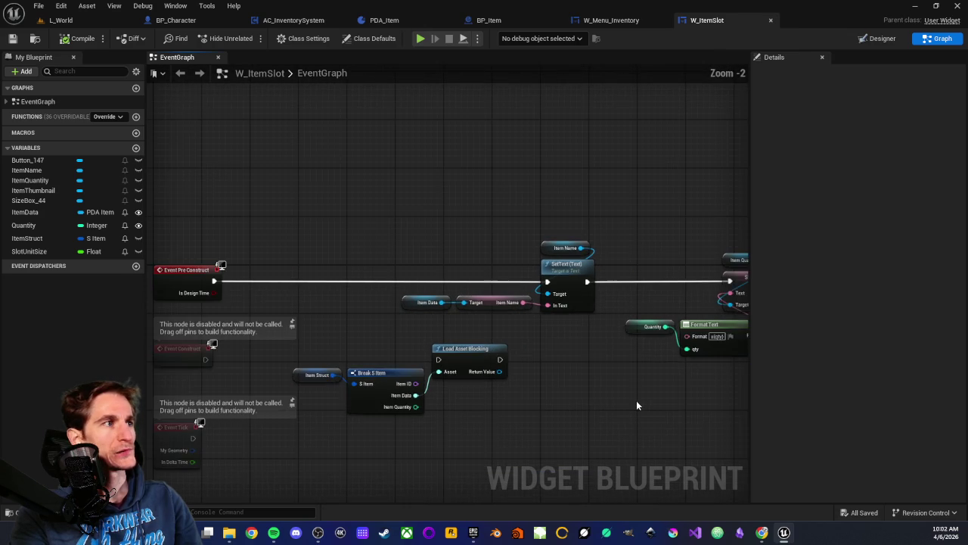
drag(635, 402, 432, 351)
drag(655, 388, 322, 361)
mouse_move(696, 355)
mouse_down()
mouse_move(373, 348)
mouse_move(449, 371)
mouse_up()
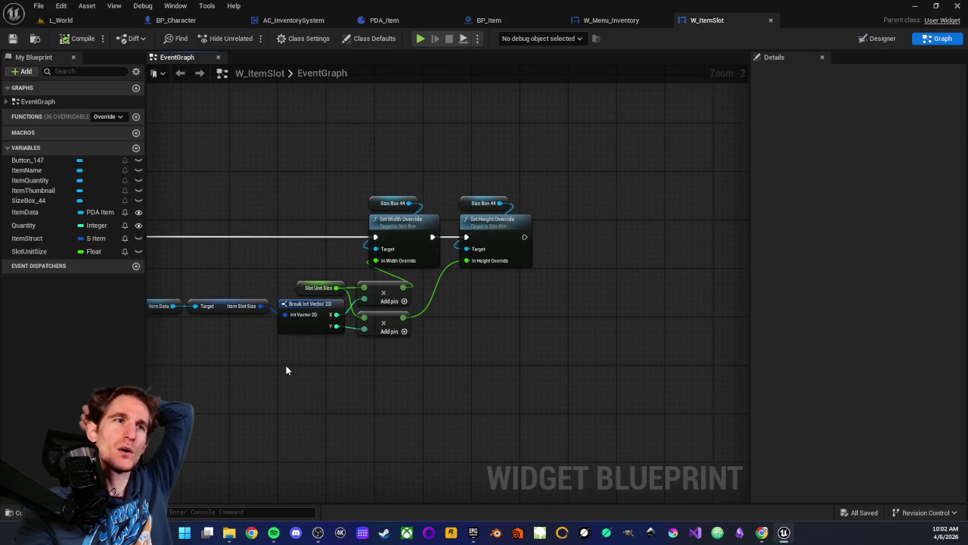
drag(286, 370, 513, 390)
mouse_move(226, 355)
mouse_down()
mouse_move(353, 370)
mouse_move(597, 352)
mouse_move(205, 275)
mouse_up()
scroll(516, 326, up, 2)
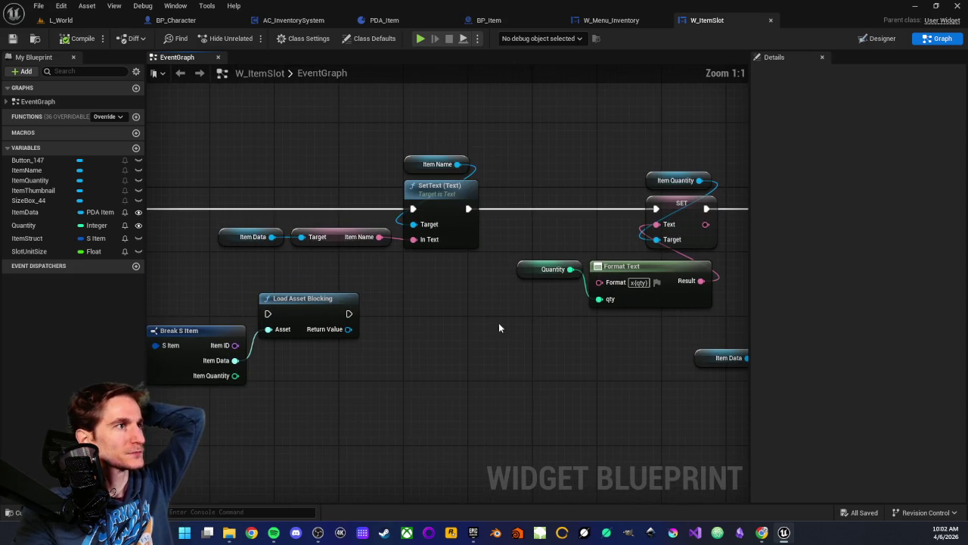
drag(462, 325, 369, 323)
scroll(516, 394, down, 4)
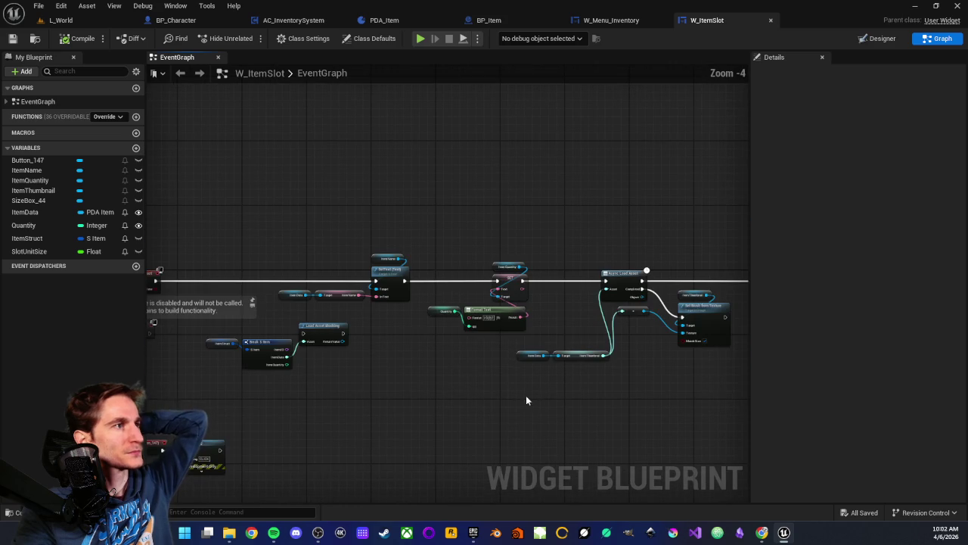
drag(534, 412, 255, 372)
mouse_move(460, 372)
mouse_down()
mouse_move(253, 354)
mouse_move(385, 390)
mouse_up()
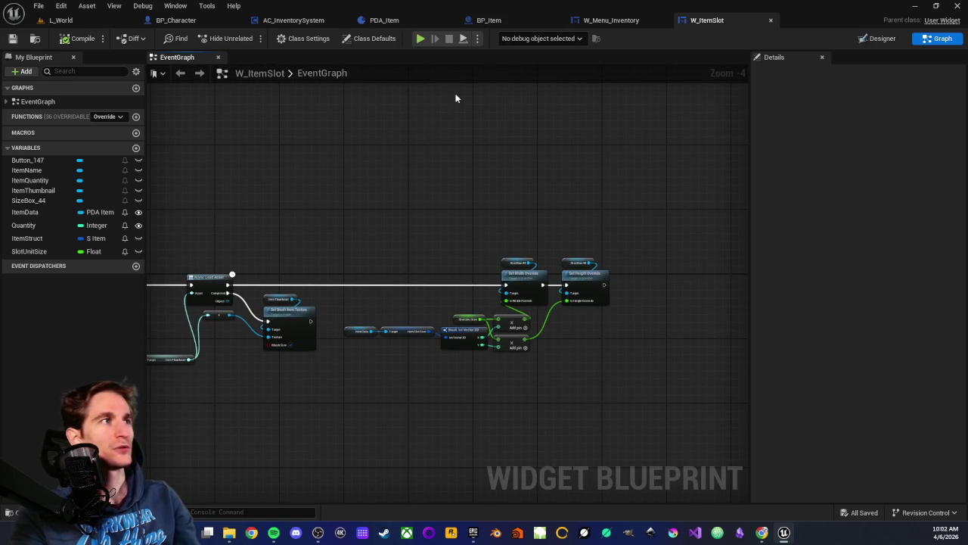
click(614, 20)
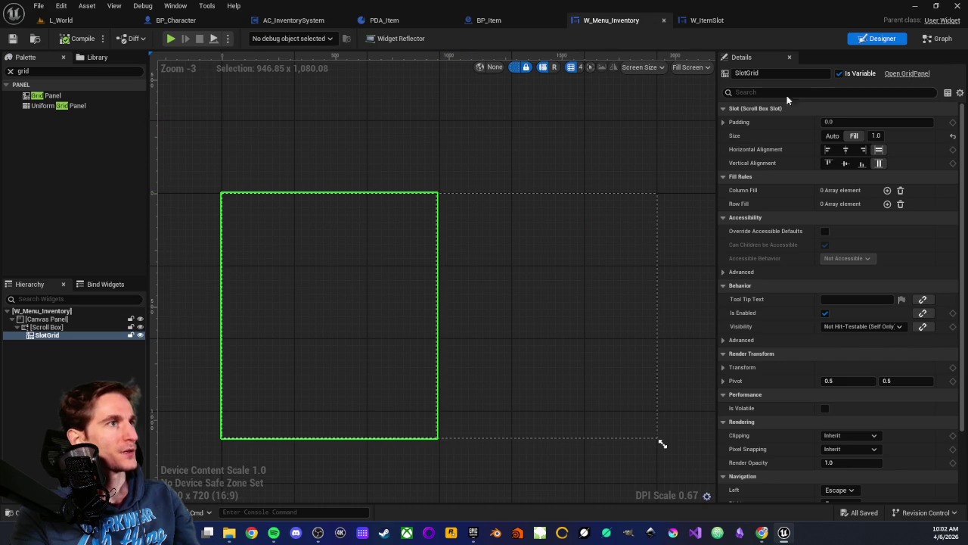
click(938, 39)
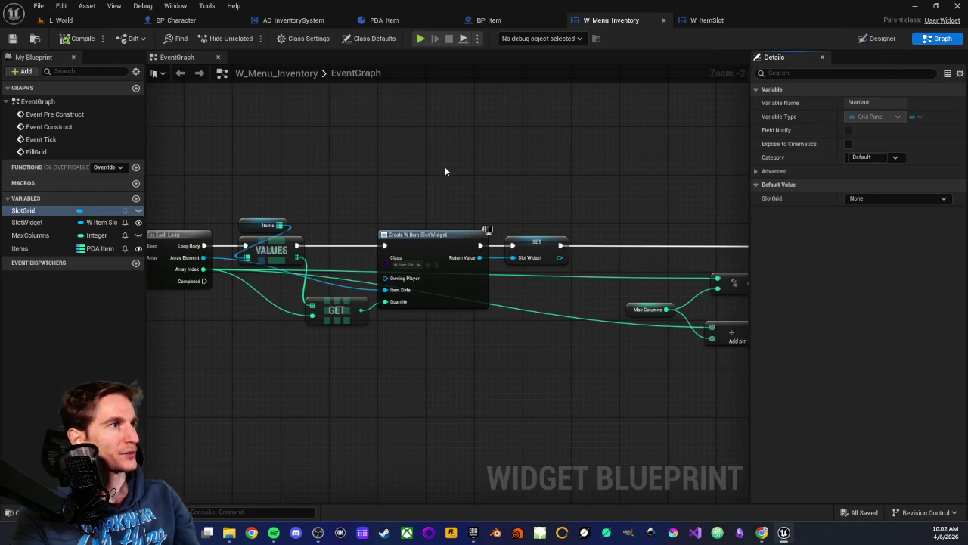
scroll(574, 278, down, 3)
scroll(466, 330, up, 5)
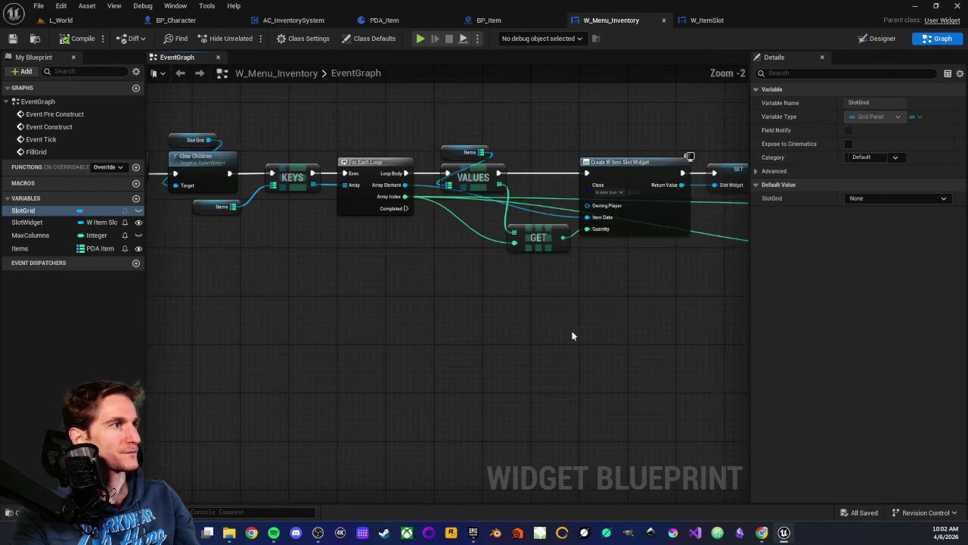
drag(489, 323, 468, 329)
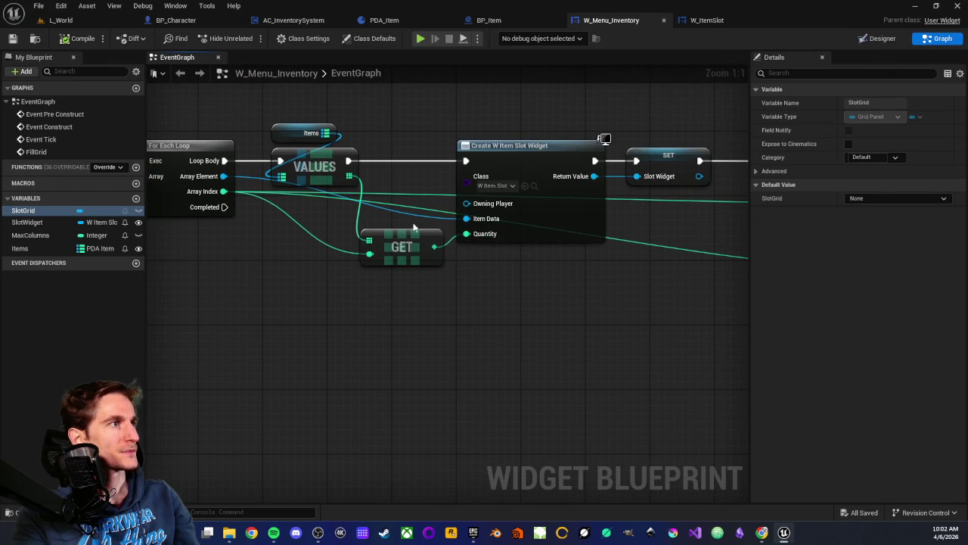
mouse_move(501, 112)
mouse_down()
mouse_move(478, 162)
mouse_move(492, 318)
mouse_move(539, 337)
mouse_up()
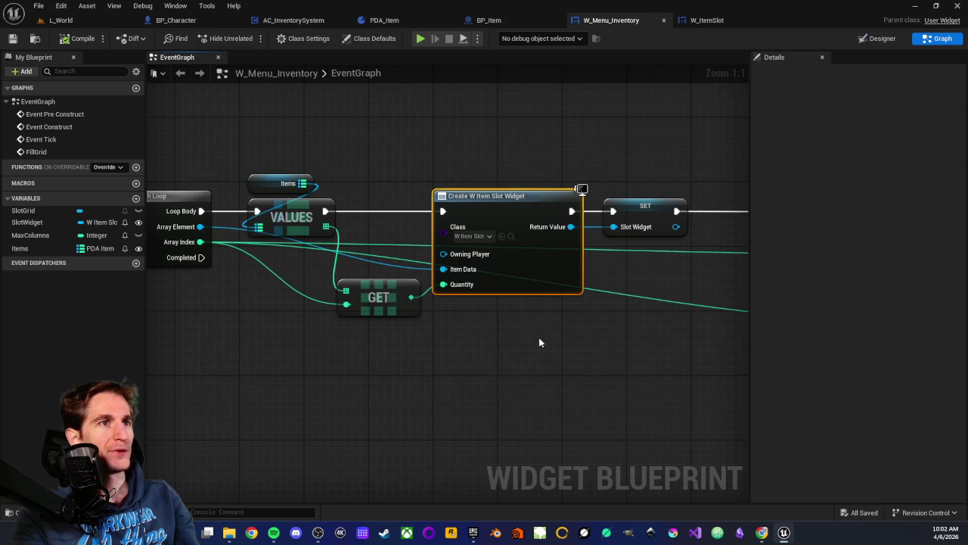
drag(464, 139, 542, 346)
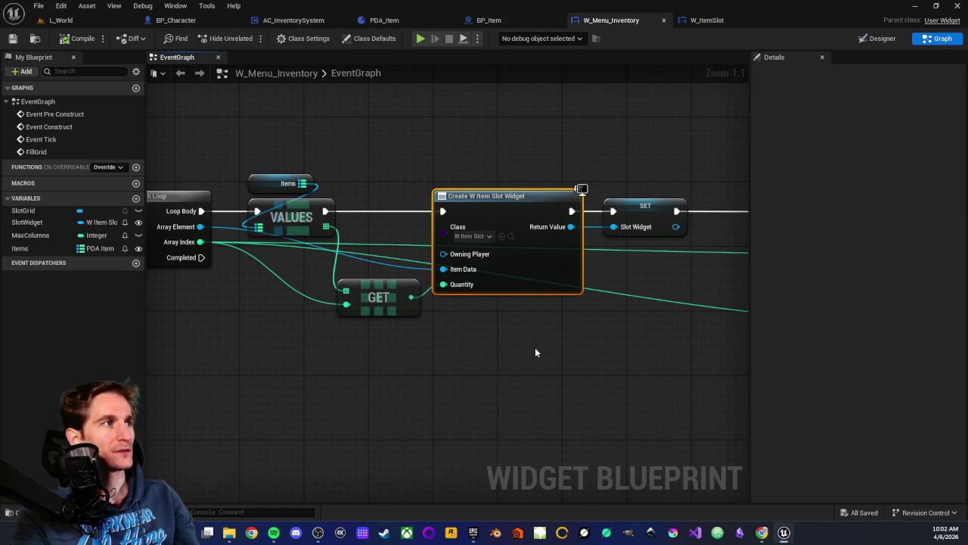
drag(475, 160, 525, 326)
click(463, 355)
drag(228, 255, 312, 243)
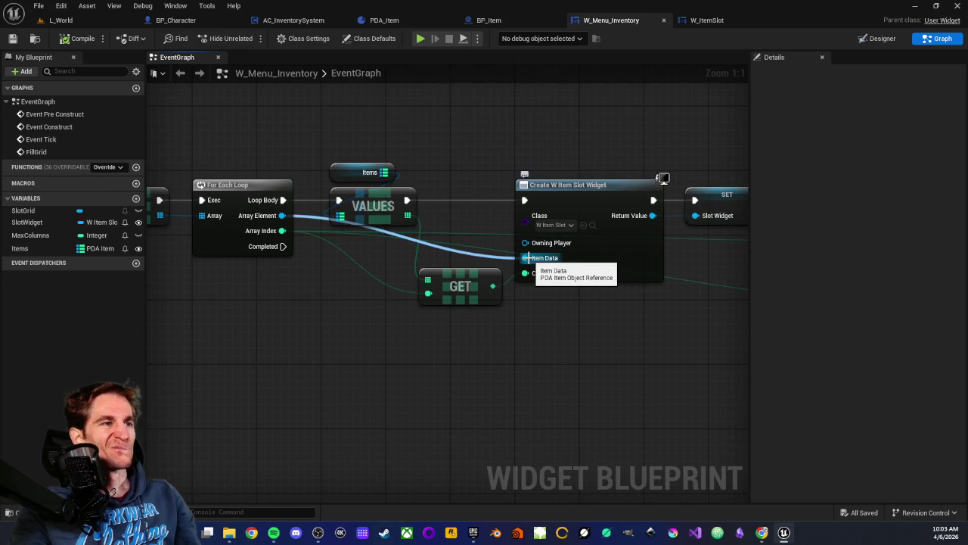
drag(514, 155, 597, 291)
click(613, 328)
drag(613, 328, 369, 315)
click(437, 214)
click(445, 257)
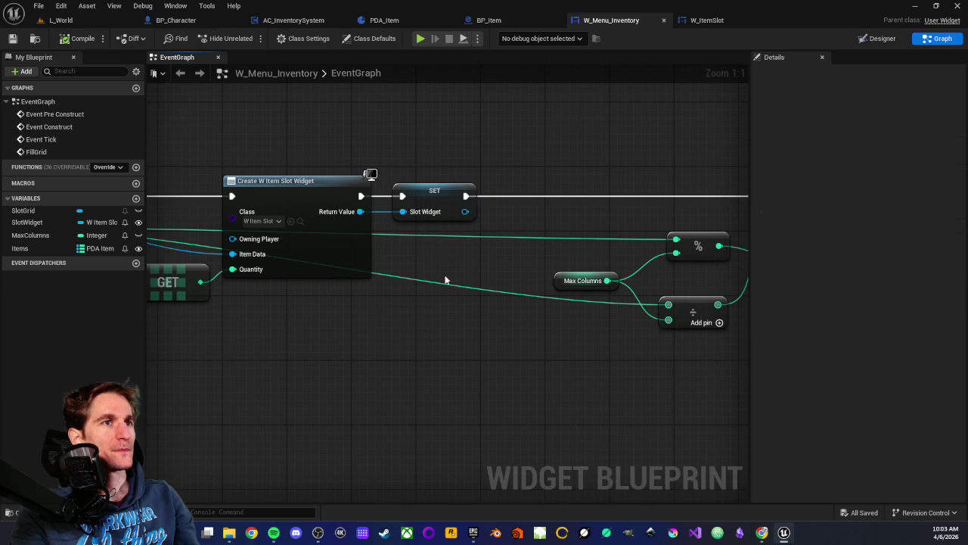
scroll(424, 302, down, 2)
mouse_move(403, 338)
mouse_down()
mouse_move(455, 340)
mouse_move(402, 352)
mouse_move(447, 327)
mouse_move(450, 314)
mouse_up()
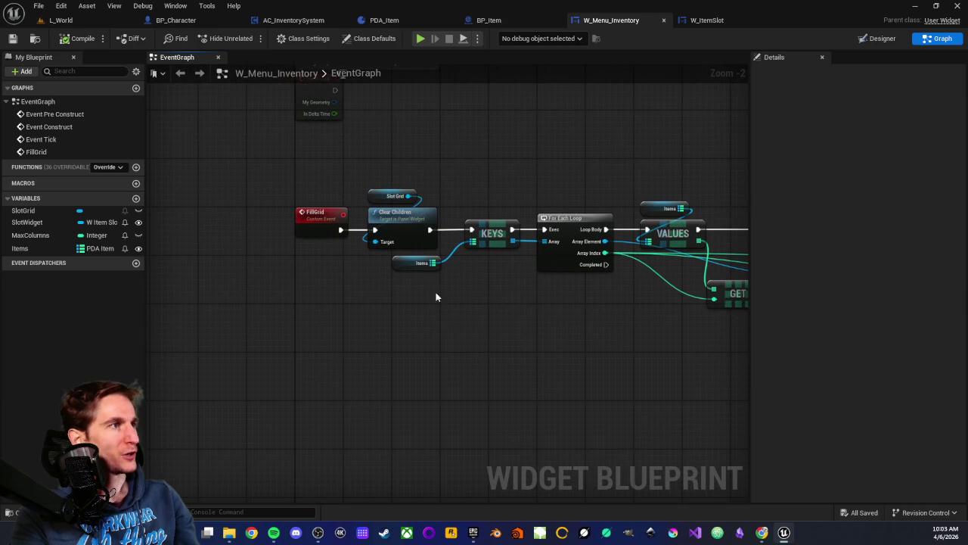
scroll(403, 168, up, 2)
drag(380, 214, 386, 236)
click(551, 371)
drag(551, 371, 289, 346)
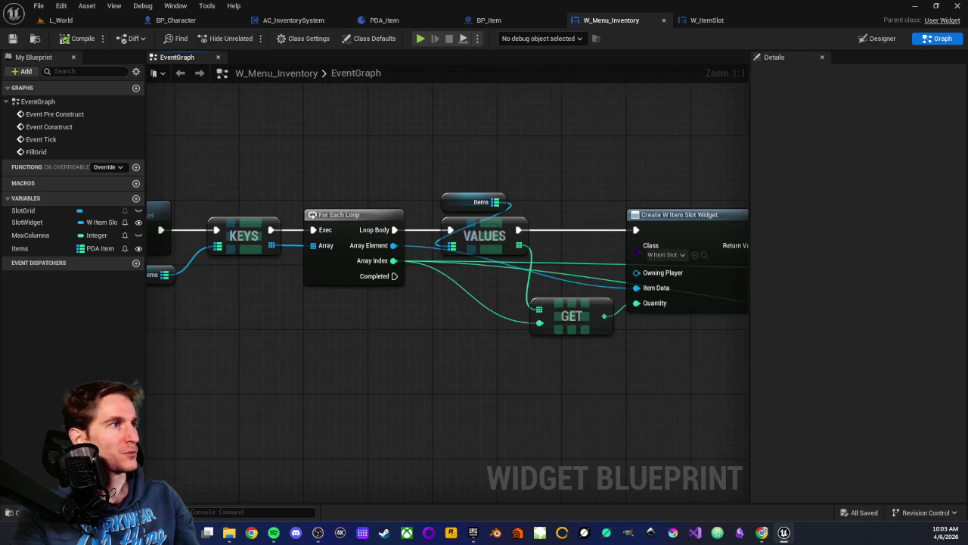
drag(420, 354, 341, 363)
mouse_move(280, 172)
mouse_down()
mouse_move(280, 318)
mouse_move(298, 324)
mouse_up()
click(352, 305)
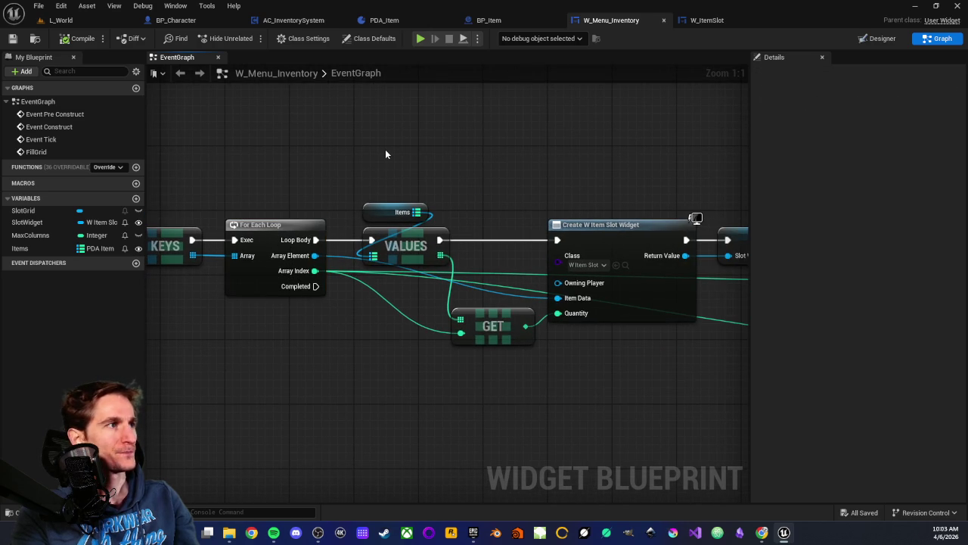
mouse_move(385, 154)
mouse_down()
mouse_move(478, 384)
mouse_move(395, 387)
mouse_up()
click(464, 389)
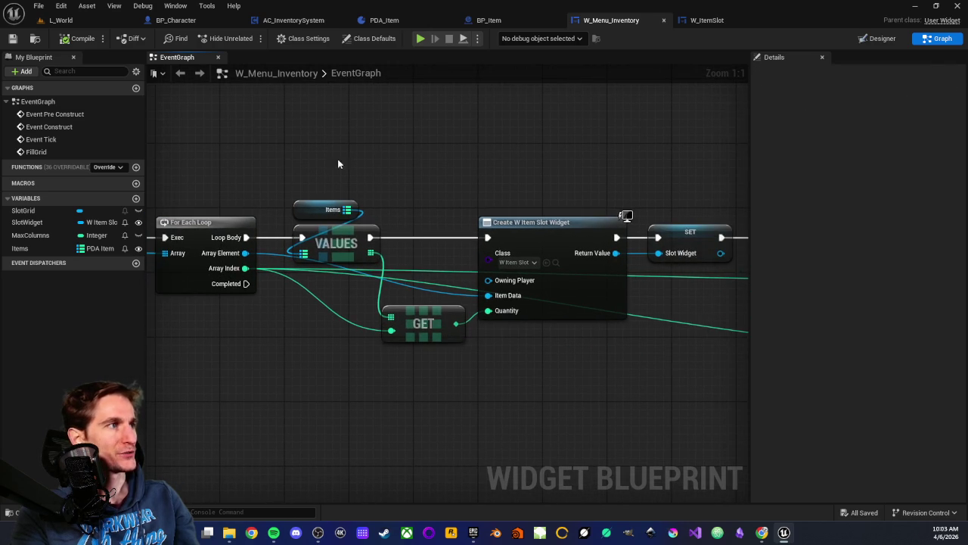
drag(337, 168, 373, 273)
click(444, 266)
drag(447, 177, 482, 361)
click(460, 182)
click(355, 333)
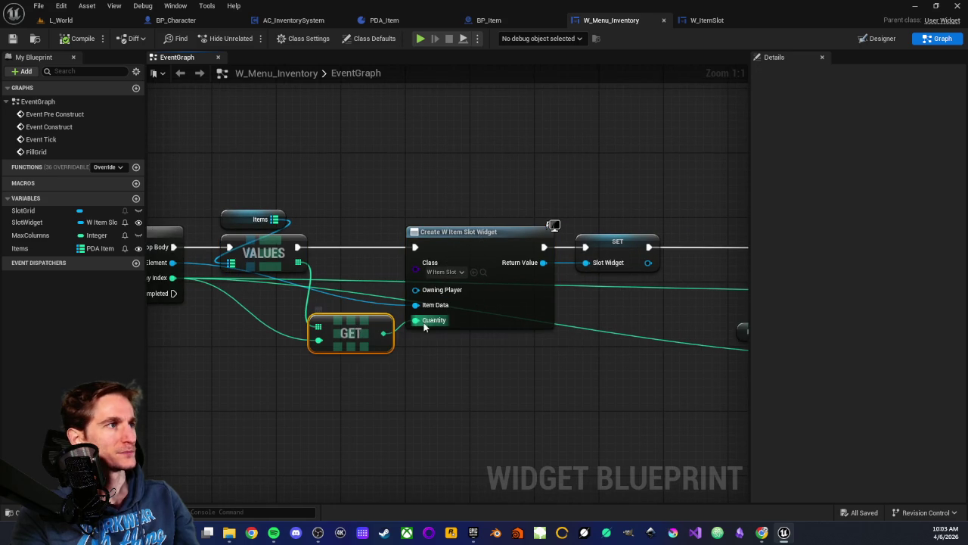
drag(432, 360, 494, 335)
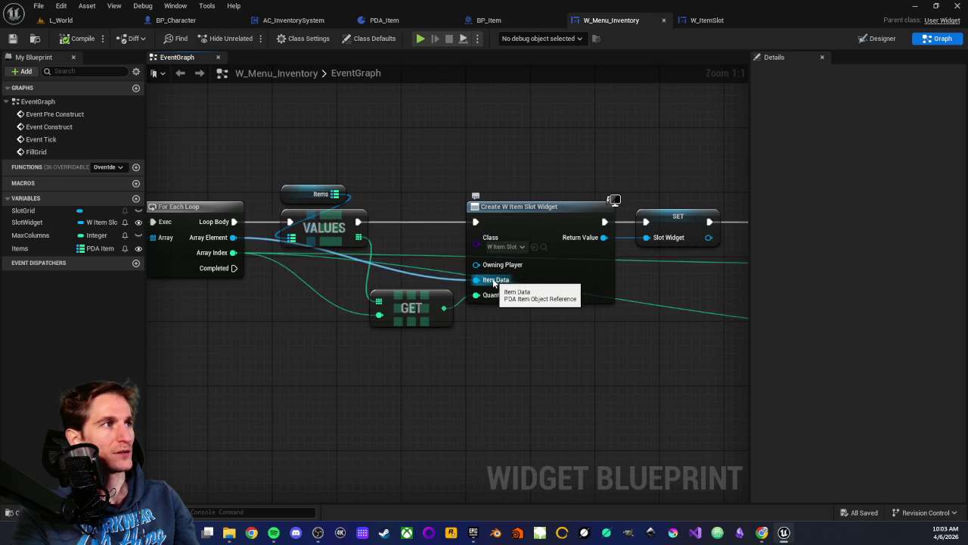
drag(559, 351, 390, 354)
mouse_move(340, 172)
mouse_down()
mouse_move(371, 326)
mouse_move(584, 393)
mouse_move(325, 356)
mouse_move(348, 379)
mouse_up()
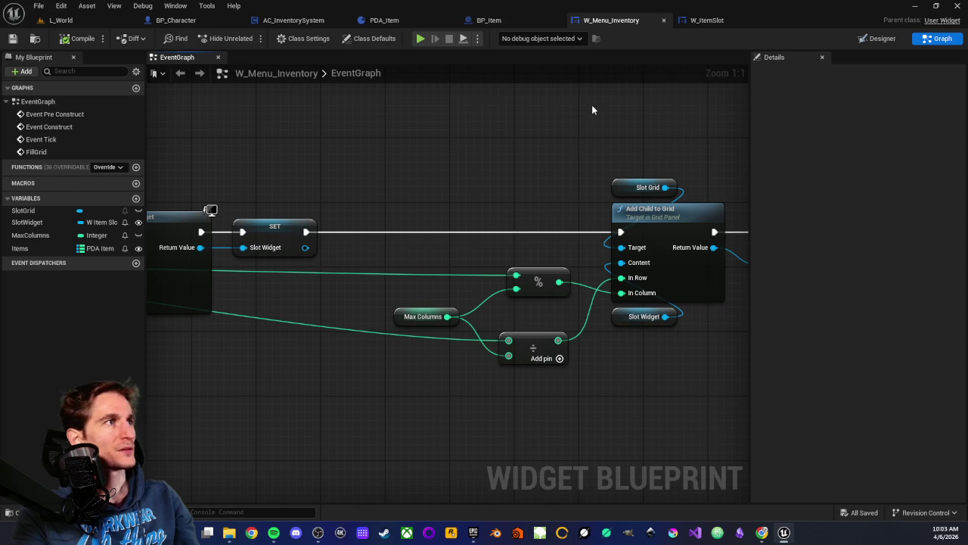
scroll(428, 159, down, 2)
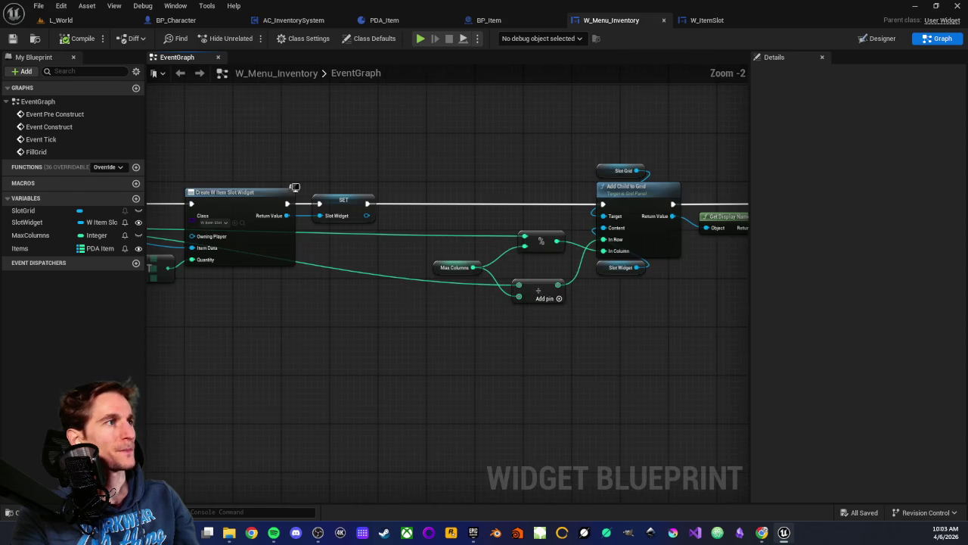
mouse_move(291, 178)
mouse_down()
mouse_move(351, 365)
mouse_move(327, 358)
mouse_up()
click(284, 353)
scroll(285, 355, up, 2)
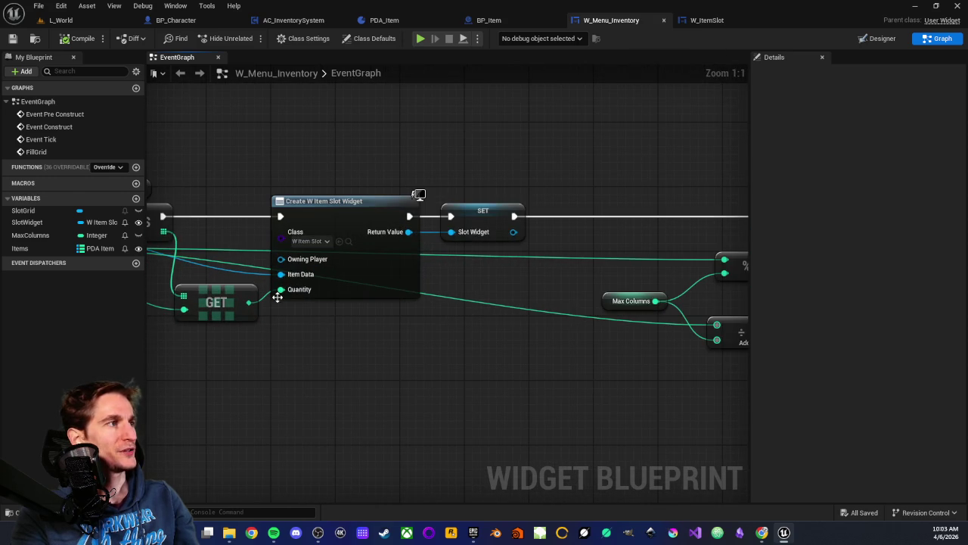
click(705, 21)
mouse_move(313, 192)
mouse_down()
mouse_move(376, 210)
mouse_move(527, 214)
mouse_move(370, 183)
mouse_up()
scroll(436, 199, up, 2)
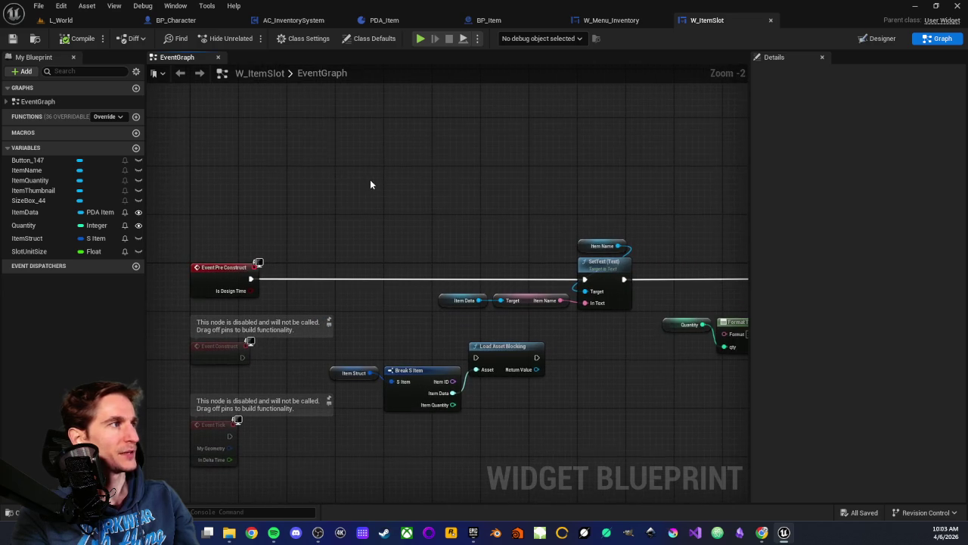
Step: Inspect the ItemData, Quantity and SlotUnitSize variables and their defaults
click(31, 214)
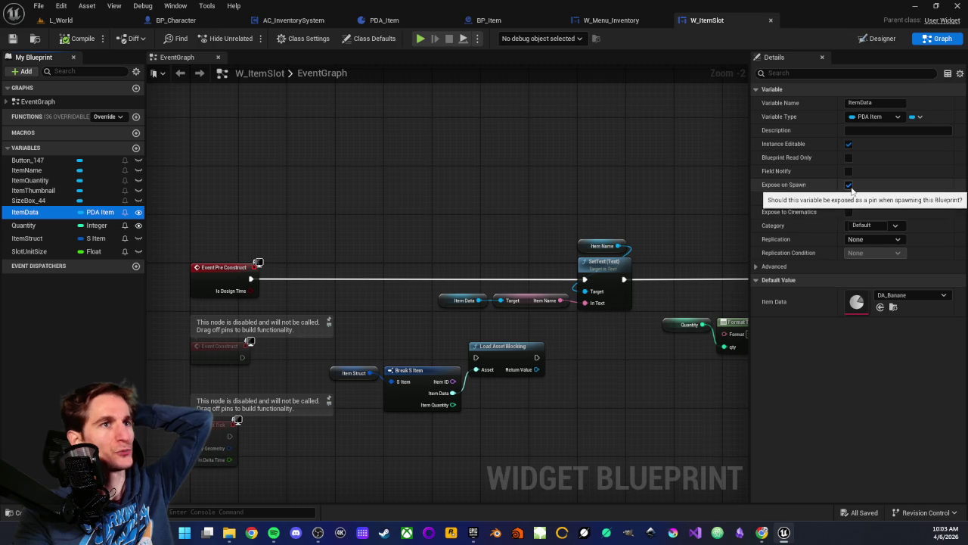
click(31, 227)
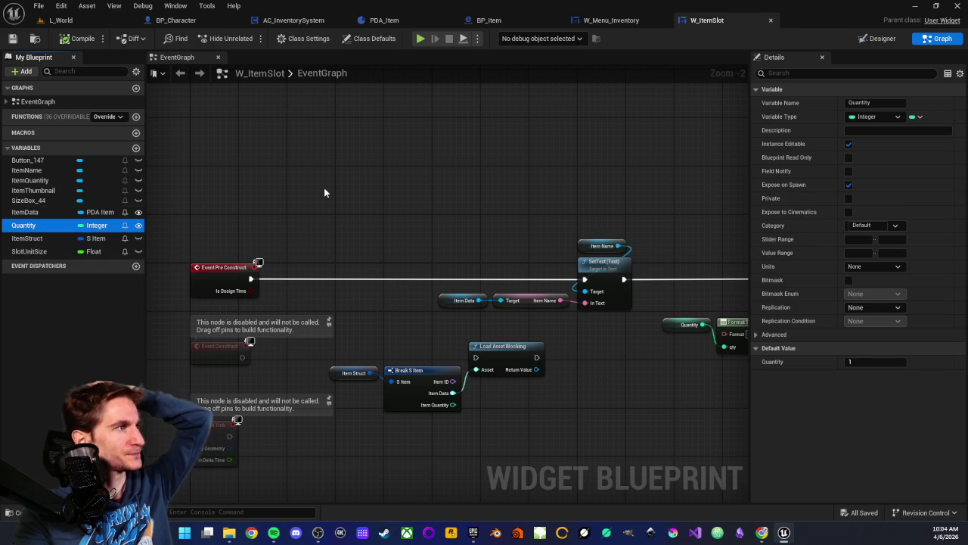
click(16, 253)
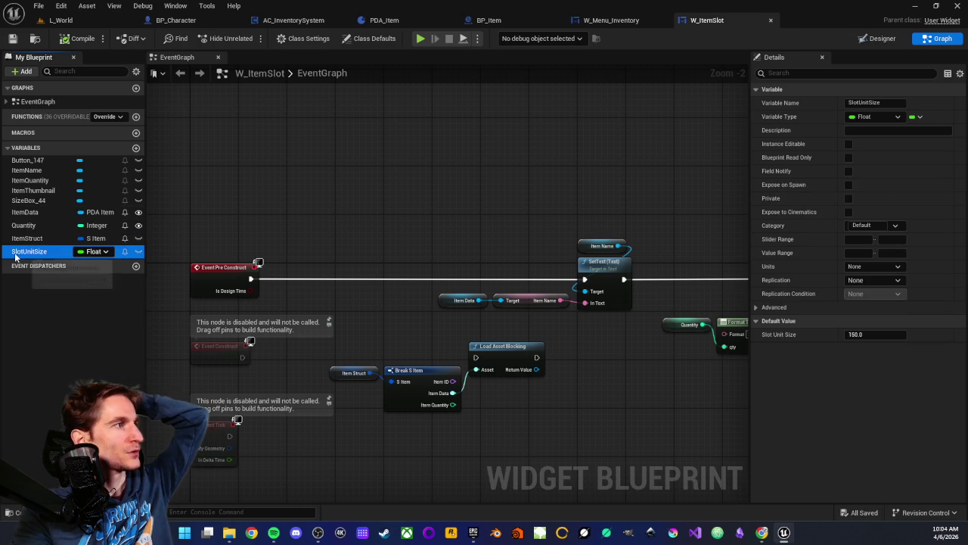
Step: Review the thumbnail loading chain of Async Load Asset and Set Brush from Texture
mouse_move(597, 271)
mouse_down()
mouse_move(544, 345)
mouse_move(416, 302)
mouse_move(513, 277)
mouse_move(342, 270)
mouse_up()
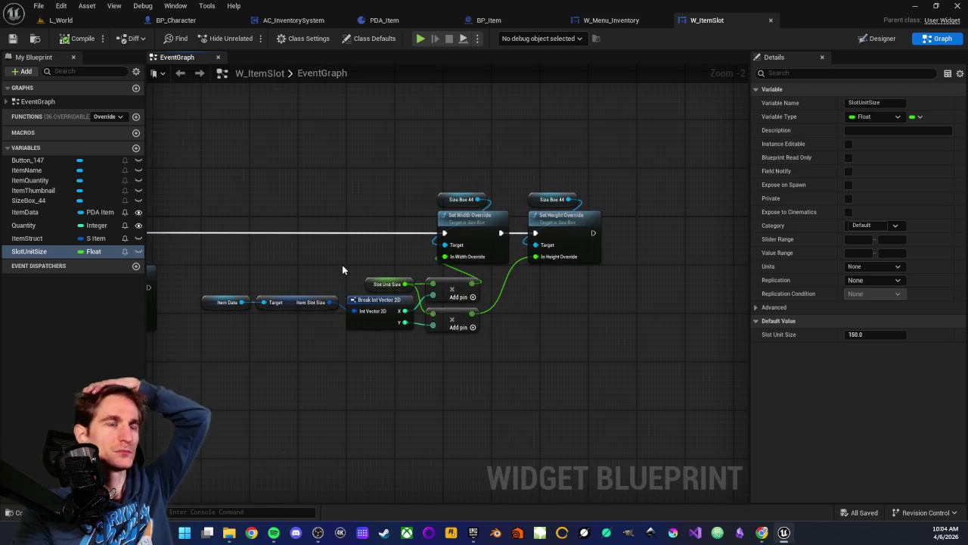
drag(342, 270, 392, 270)
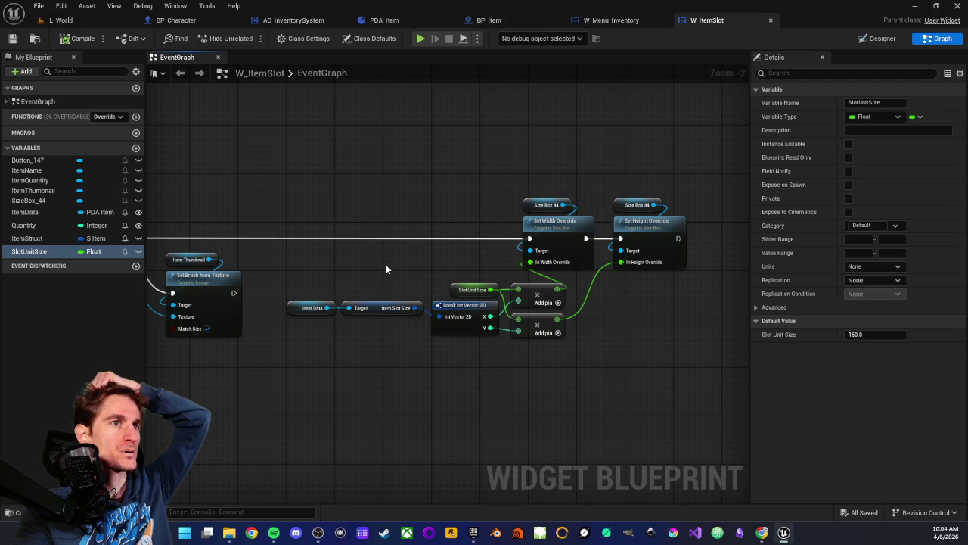
mouse_move(386, 269)
mouse_down()
mouse_move(309, 264)
mouse_move(345, 269)
mouse_up()
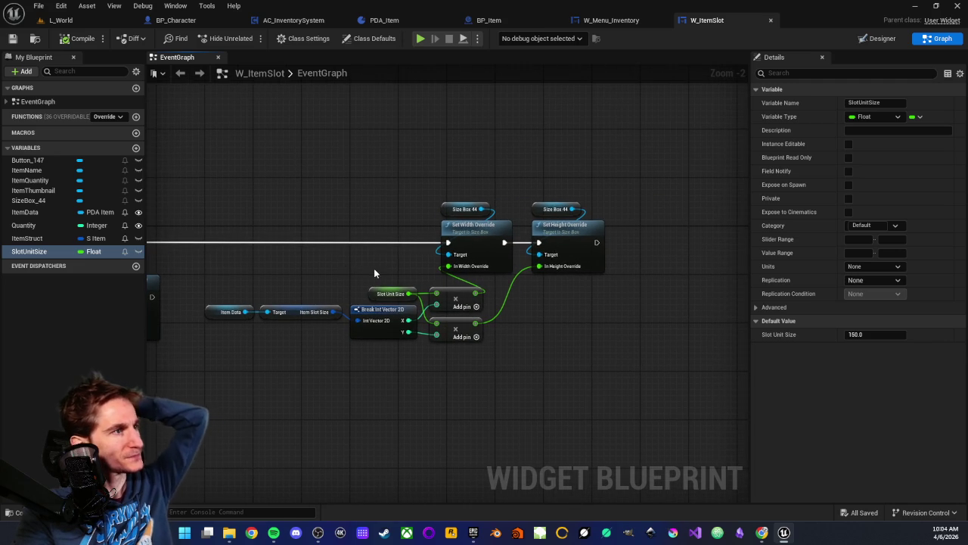
scroll(373, 268, up, 2)
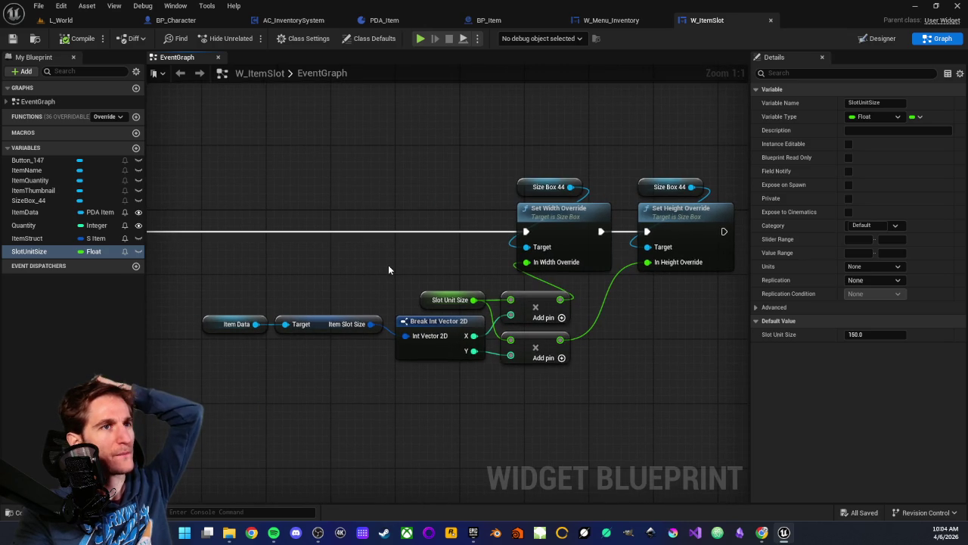
mouse_move(388, 270)
mouse_down()
mouse_move(505, 254)
mouse_move(317, 229)
mouse_move(523, 326)
mouse_up()
click(495, 335)
Step: Check the Size Box width and height override nodes, then view the Banane x1 slot in Designer
drag(561, 374, 404, 268)
mouse_move(462, 136)
mouse_down()
mouse_move(409, 166)
mouse_move(644, 219)
mouse_up()
click(510, 136)
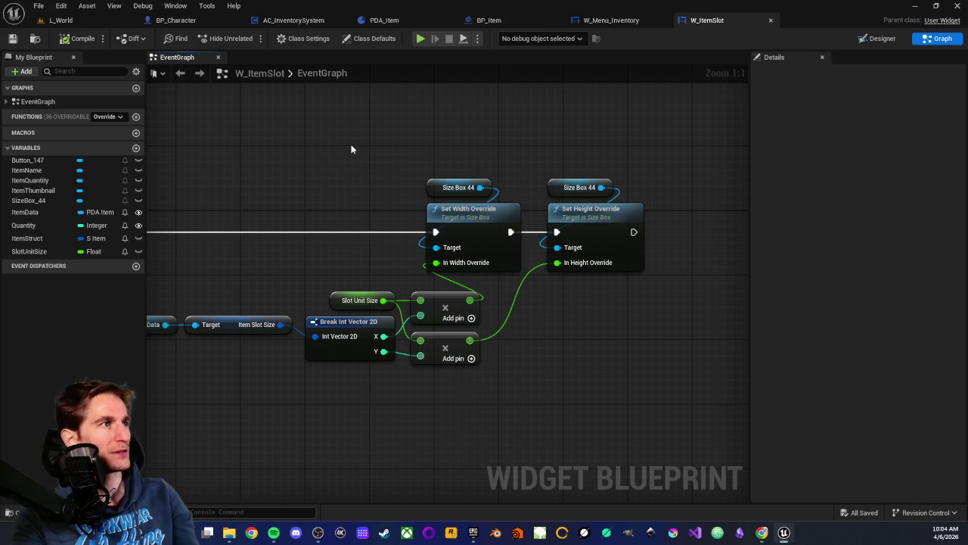
drag(244, 120, 263, 131)
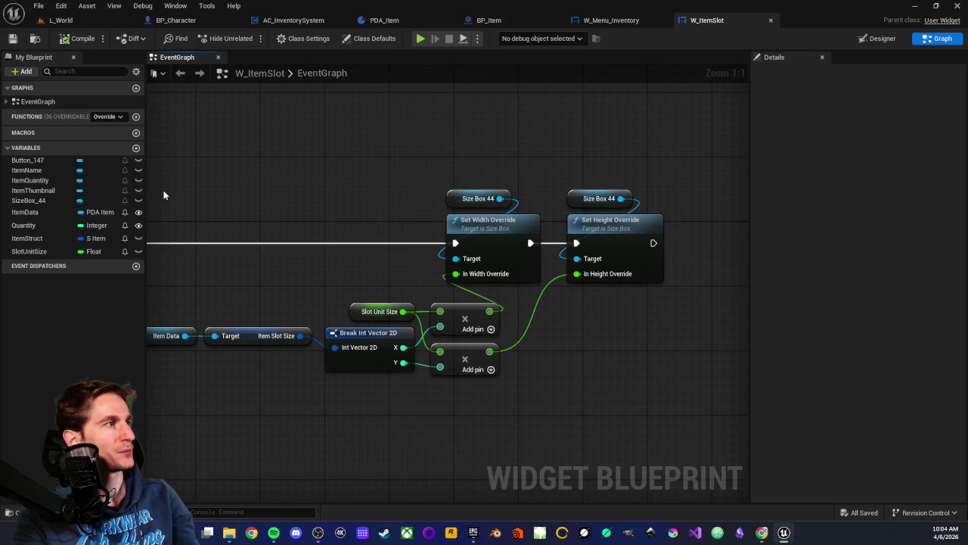
scroll(425, 162, down, 3)
drag(376, 158, 462, 179)
scroll(469, 174, up, 2)
drag(521, 167, 423, 158)
drag(524, 171, 510, 174)
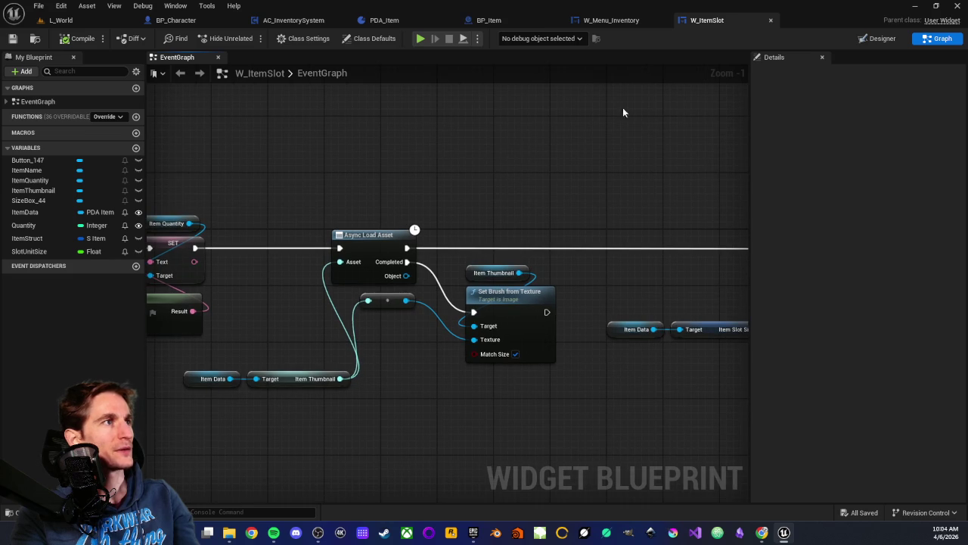
click(879, 38)
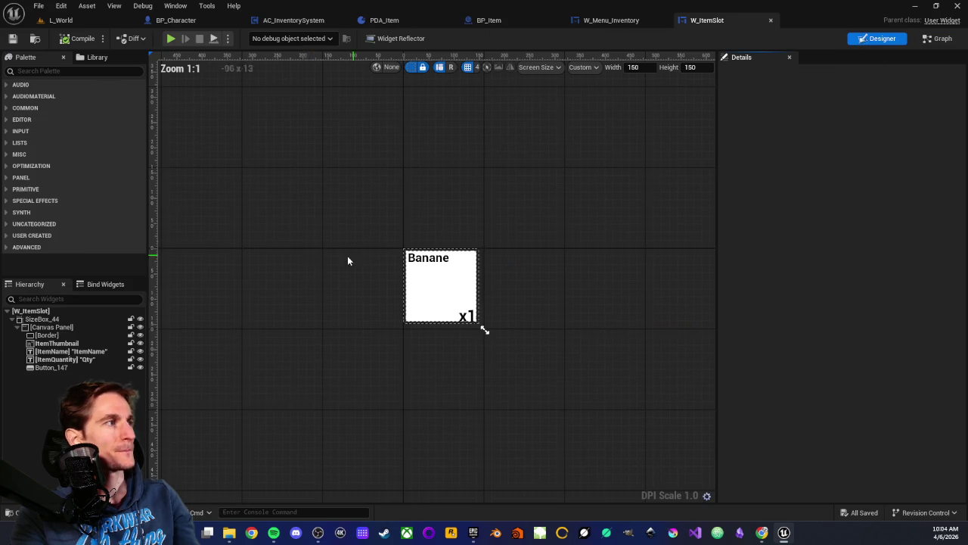
Step: Check SizeBox_44's size and the Canvas Panel's padding, then go back to L_World
click(38, 319)
scroll(463, 225, up, 3)
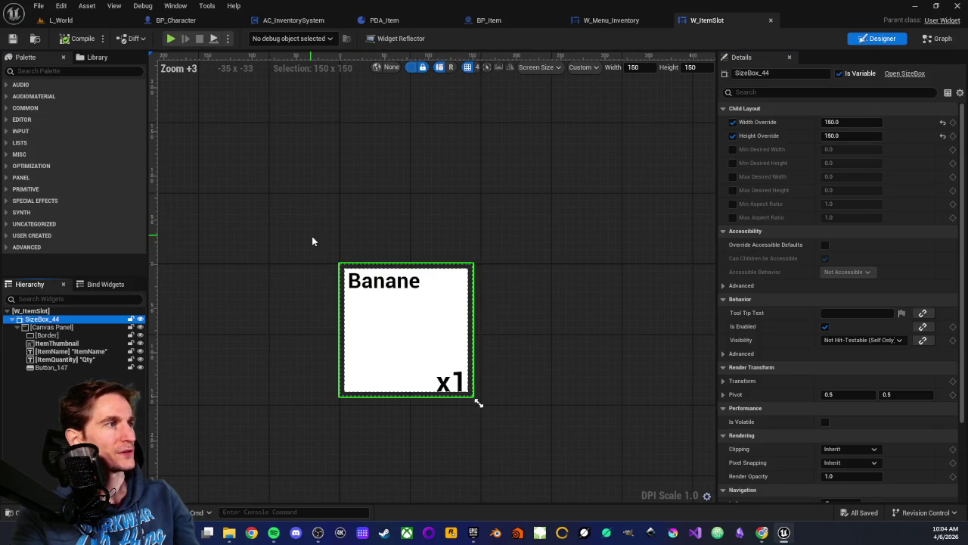
click(47, 327)
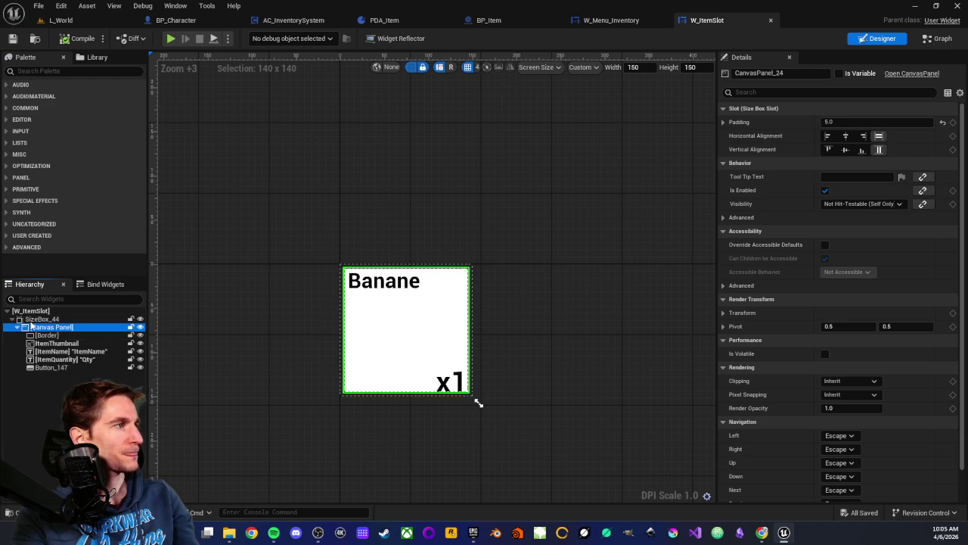
click(60, 20)
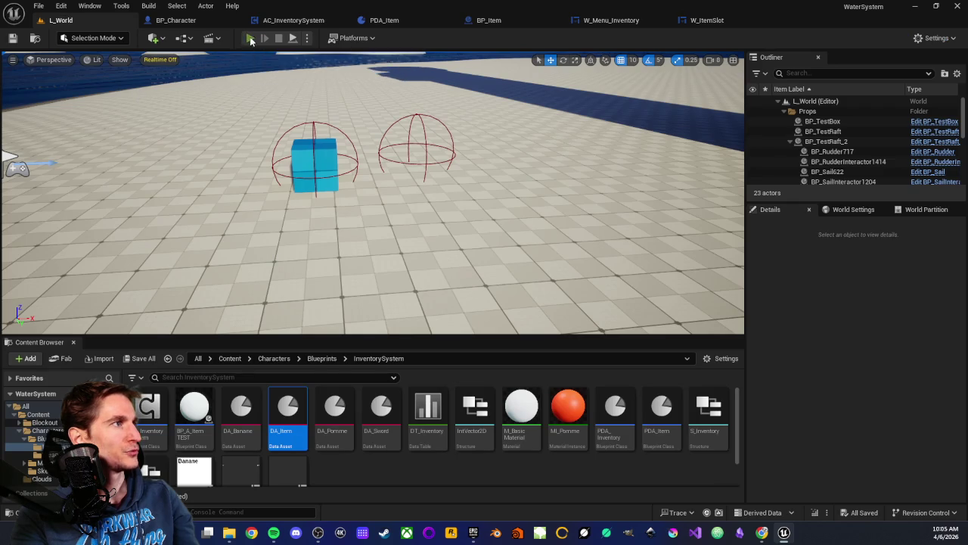
Step: Play-test, pick up the blue cube and red apple, and confirm Sword, ItemName and Pomme slots
click(250, 38)
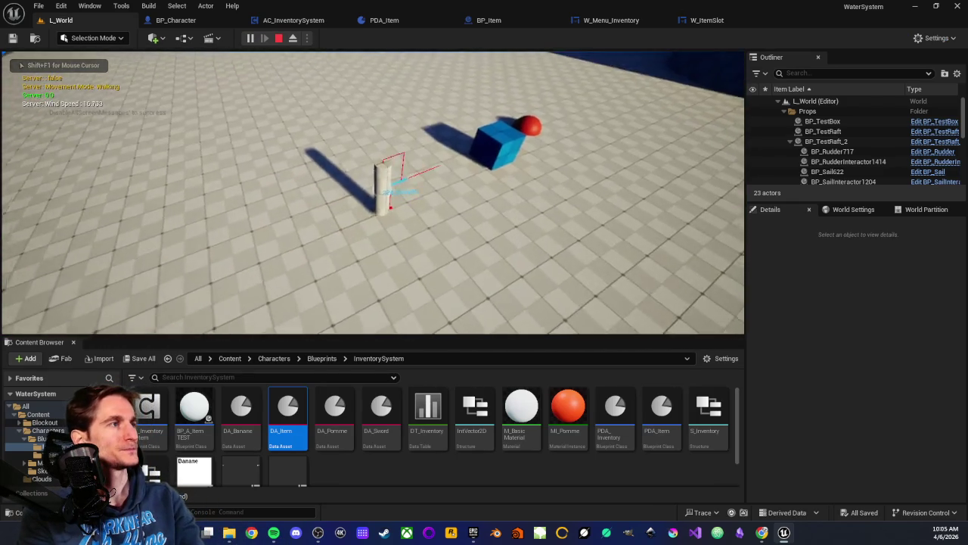
key(e)
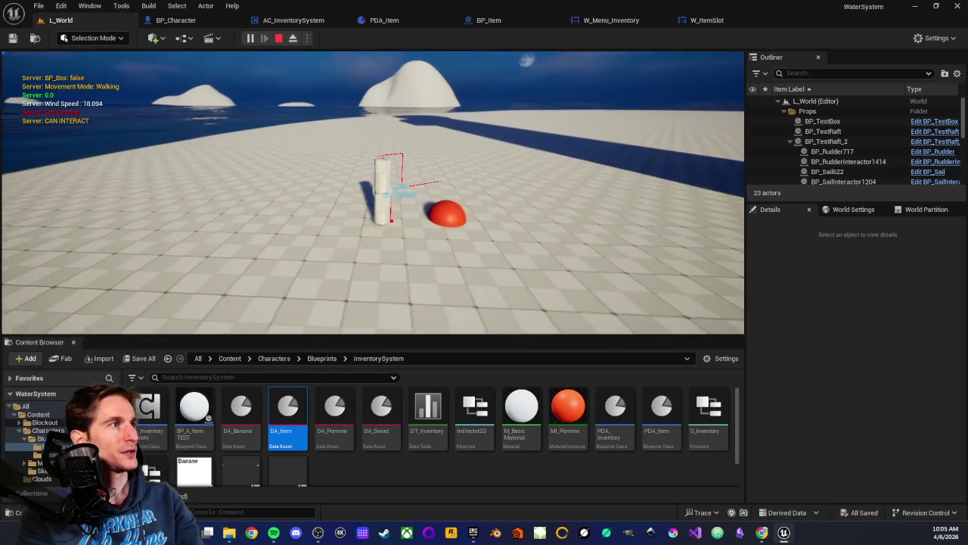
key(e)
key(Tab)
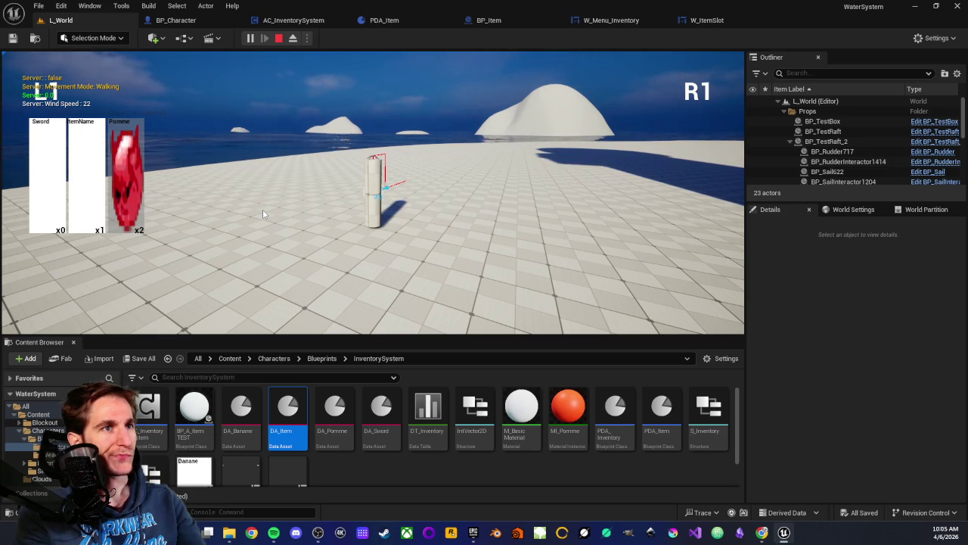
key(Escape)
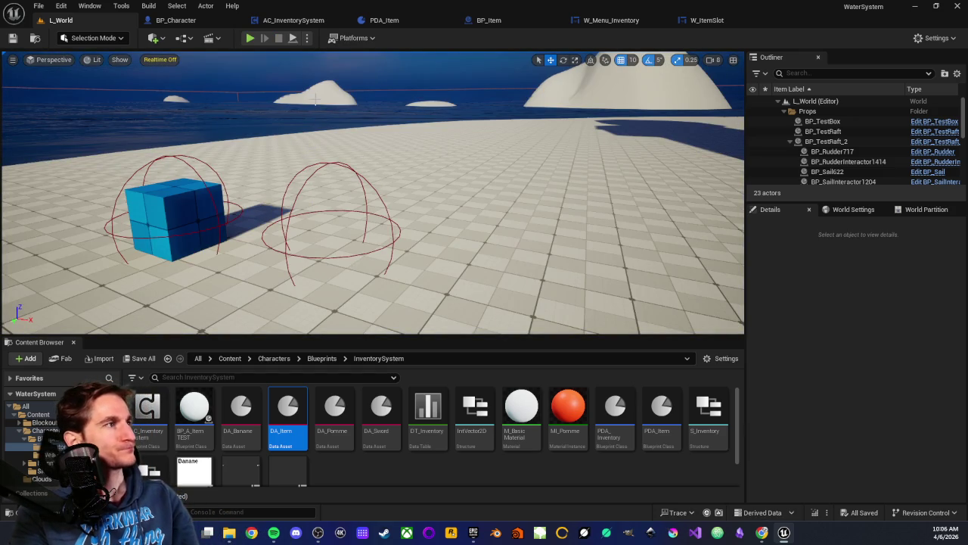
Step: Inspect W_ItemSlot's Border, ItemThumbnail, Button_147 and SizeBox_44 elements in the Hierarchy
click(708, 20)
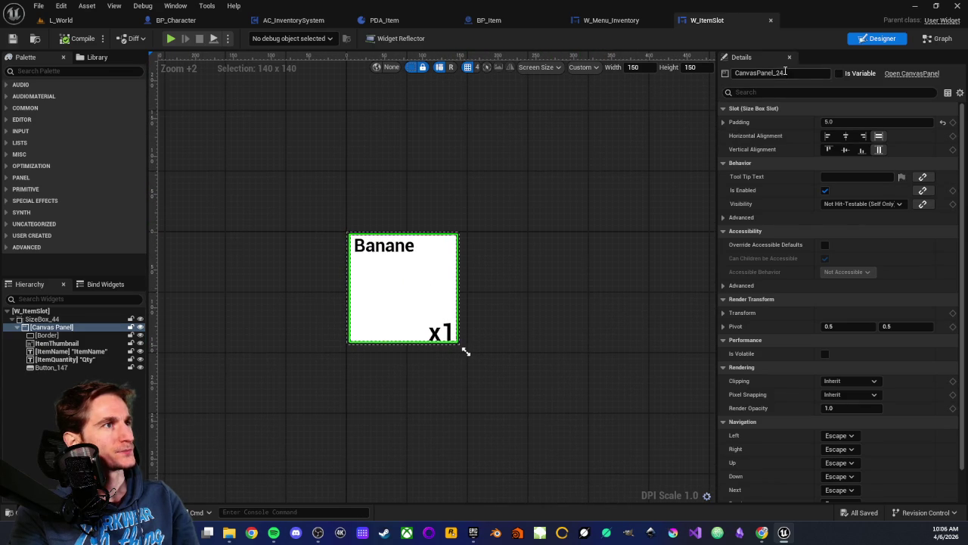
click(62, 338)
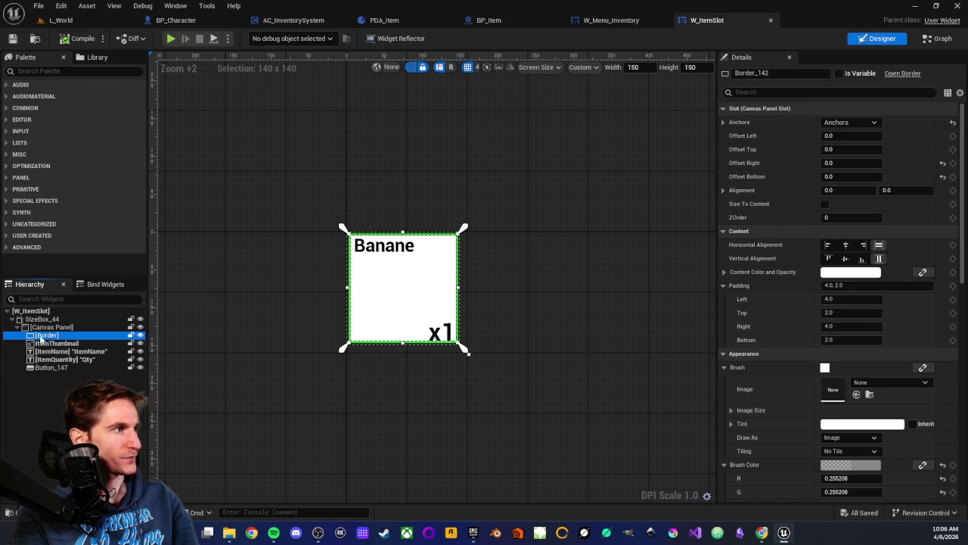
click(56, 345)
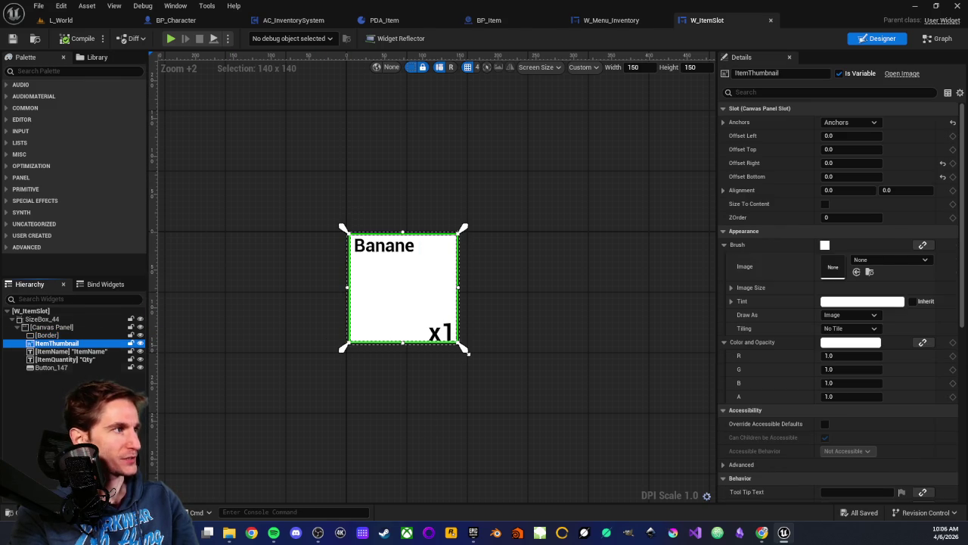
click(43, 424)
click(50, 368)
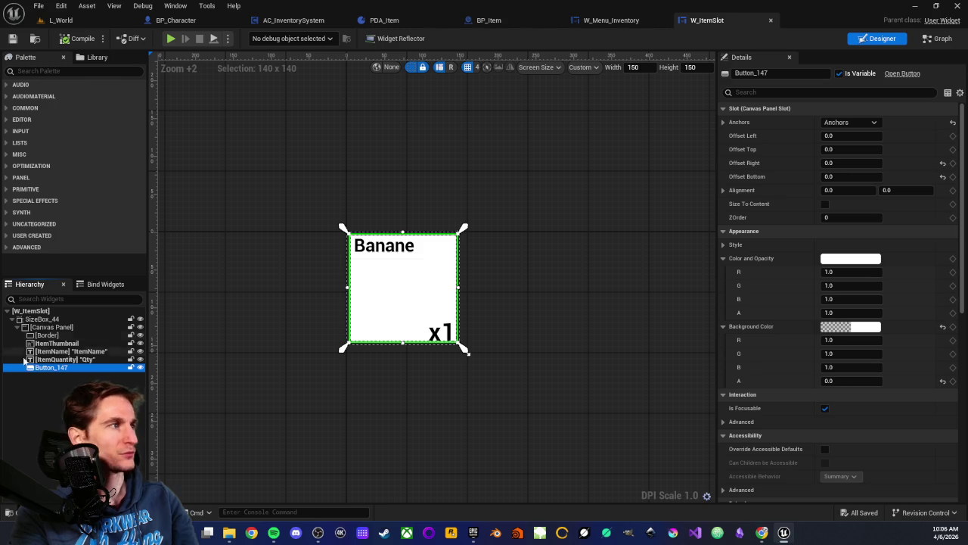
click(17, 327)
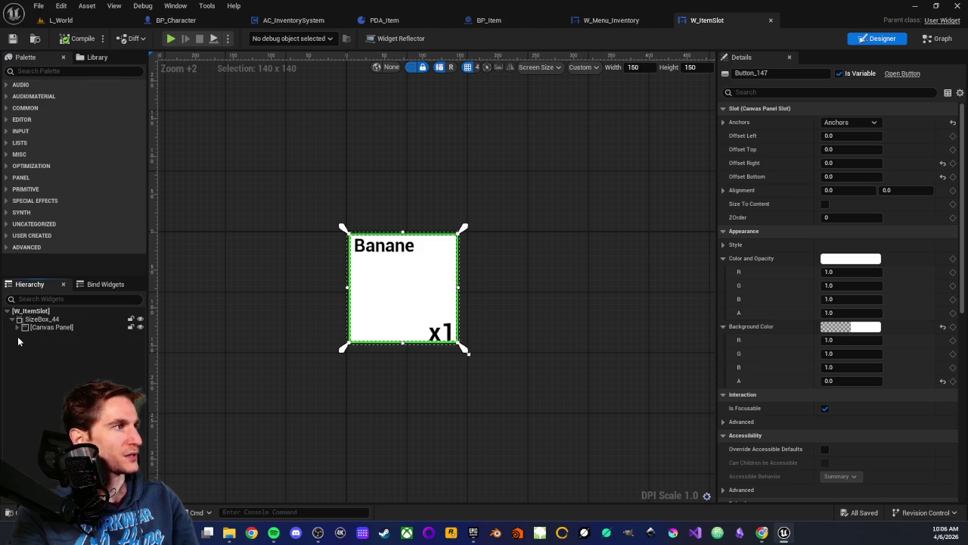
click(33, 320)
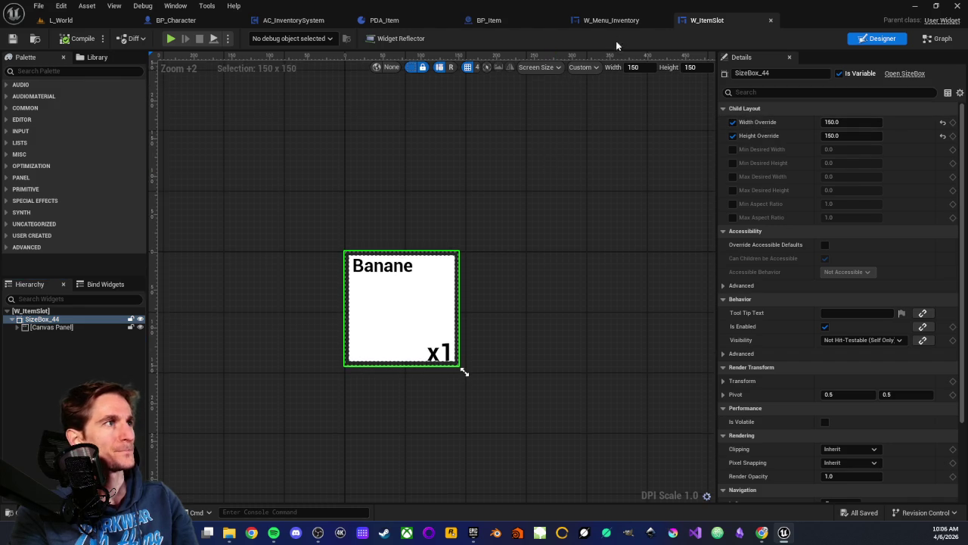
Step: Examine W_Menu_Inventory's VALUES, GET and Add Child to Grid nodes that use MaxColumns
click(612, 21)
drag(378, 134, 547, 363)
click(486, 374)
drag(249, 173, 630, 365)
click(469, 371)
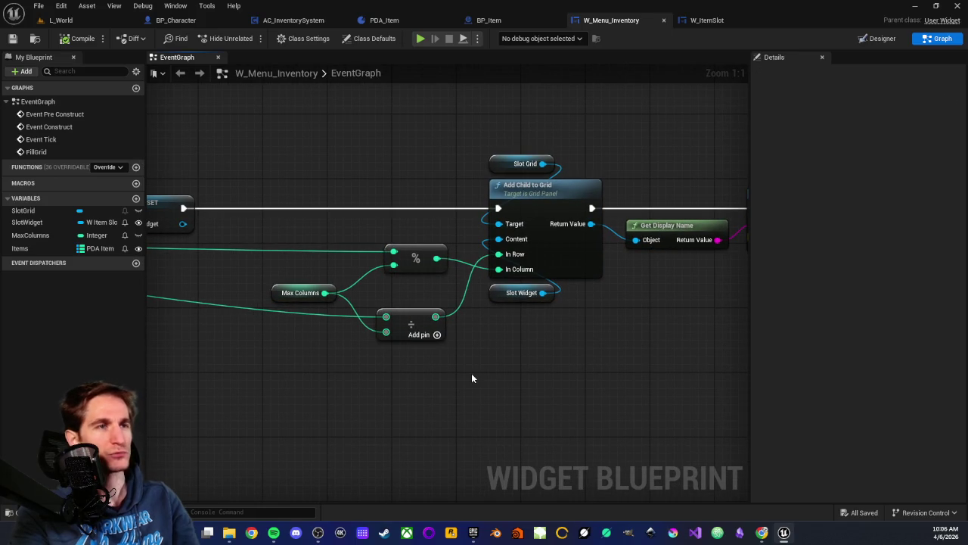
drag(493, 379, 372, 386)
scroll(536, 377, down, 1)
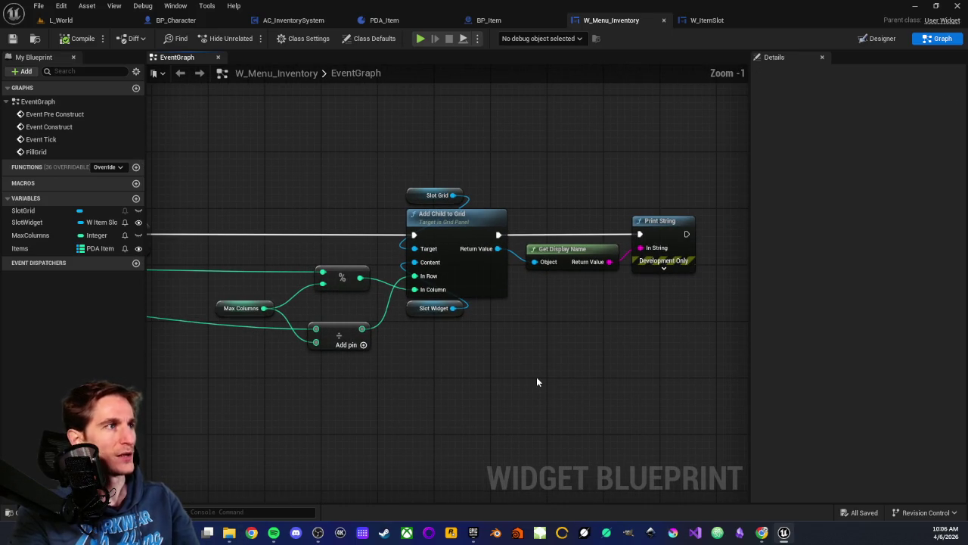
mouse_move(537, 377)
mouse_down()
mouse_move(456, 391)
mouse_move(428, 385)
mouse_move(461, 402)
mouse_move(541, 389)
mouse_move(491, 370)
mouse_move(510, 380)
mouse_move(432, 389)
mouse_move(396, 346)
mouse_up()
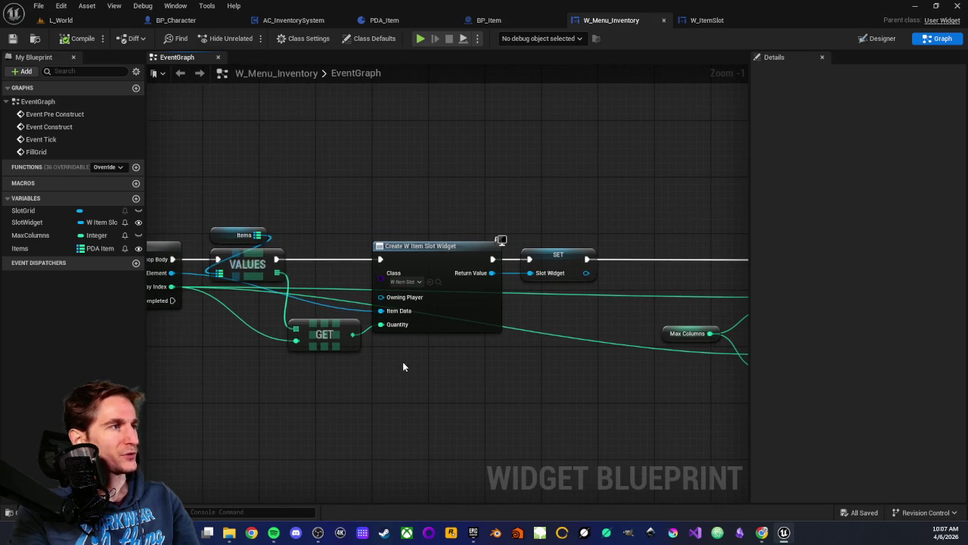
mouse_move(405, 202)
mouse_down()
mouse_move(427, 358)
mouse_move(462, 385)
mouse_move(396, 243)
mouse_move(464, 410)
mouse_up()
click(448, 370)
click(707, 20)
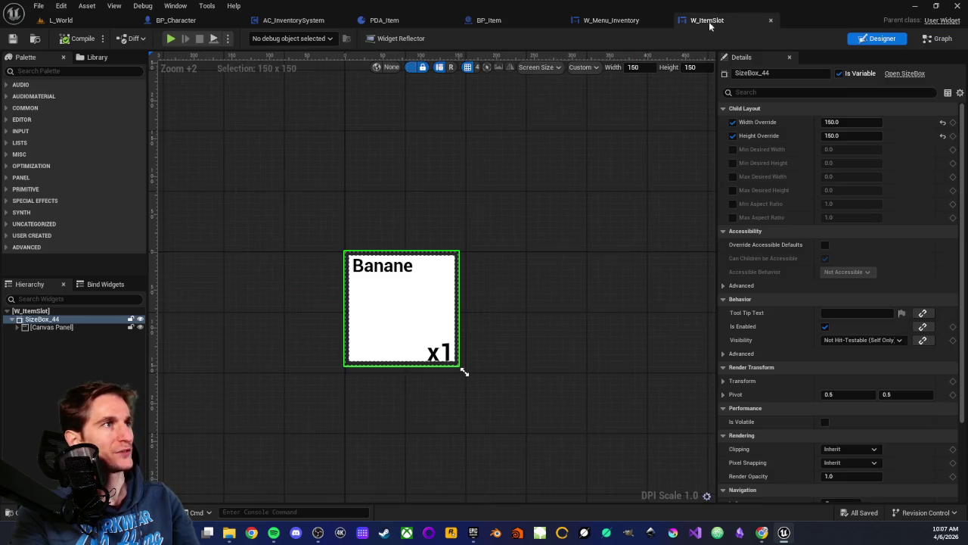
Step: Survey W_ItemSlot's event graph, selecting the SetText, Item Quantity and Format Text nodes
click(929, 38)
scroll(439, 225, down, 2)
drag(505, 208, 558, 218)
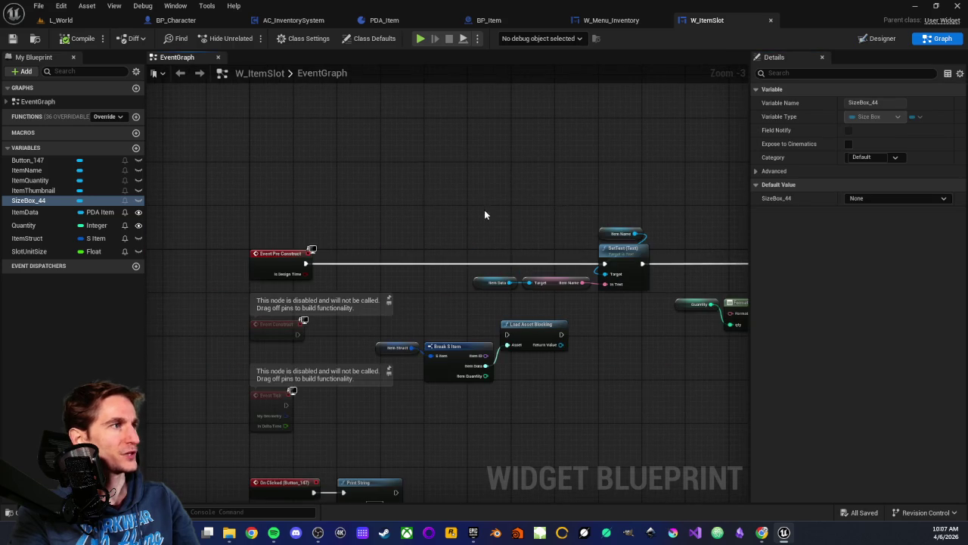
scroll(353, 205, up, 2)
drag(495, 240, 257, 239)
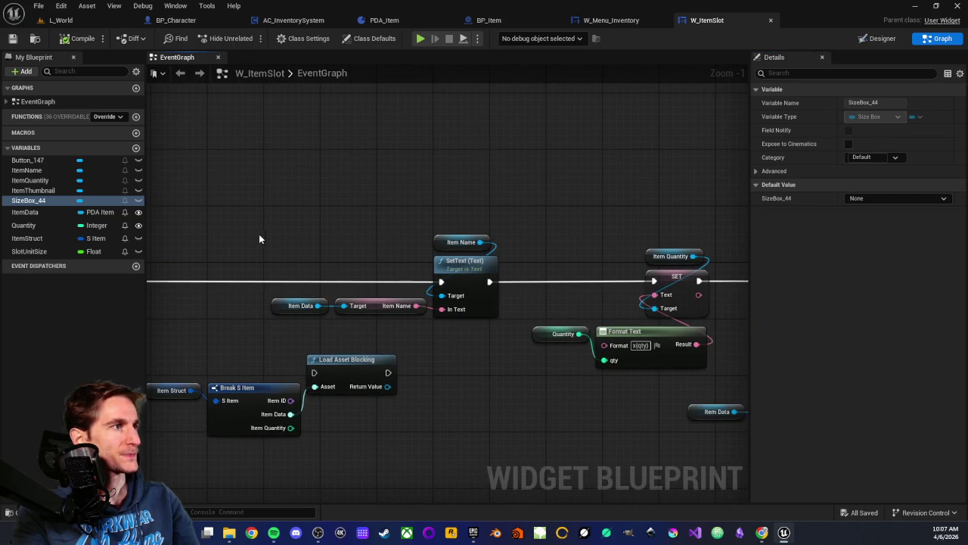
mouse_move(470, 205)
mouse_down()
mouse_move(321, 318)
mouse_move(396, 173)
mouse_up()
mouse_move(289, 165)
mouse_down()
mouse_move(409, 250)
mouse_move(507, 283)
mouse_move(311, 282)
mouse_up()
mouse_move(412, 186)
mouse_down()
mouse_move(532, 316)
mouse_move(211, 326)
mouse_up()
Step: Rewire the slot-size nodes to run after Set Brush from Texture and recompile W_ItemSlot
drag(552, 410, 424, 368)
scroll(381, 219, down, 2)
drag(367, 198, 670, 384)
scroll(349, 341, up, 3)
drag(349, 341, 529, 397)
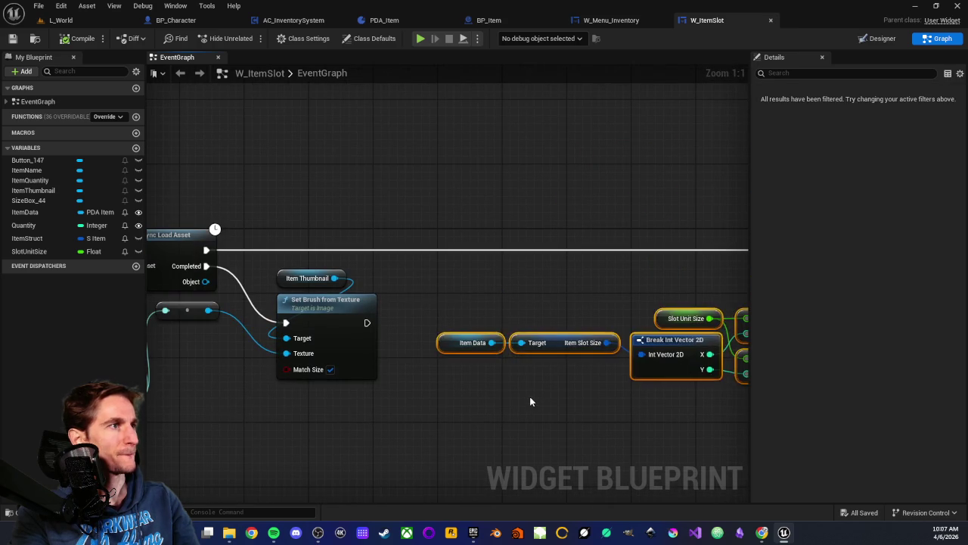
click(529, 396)
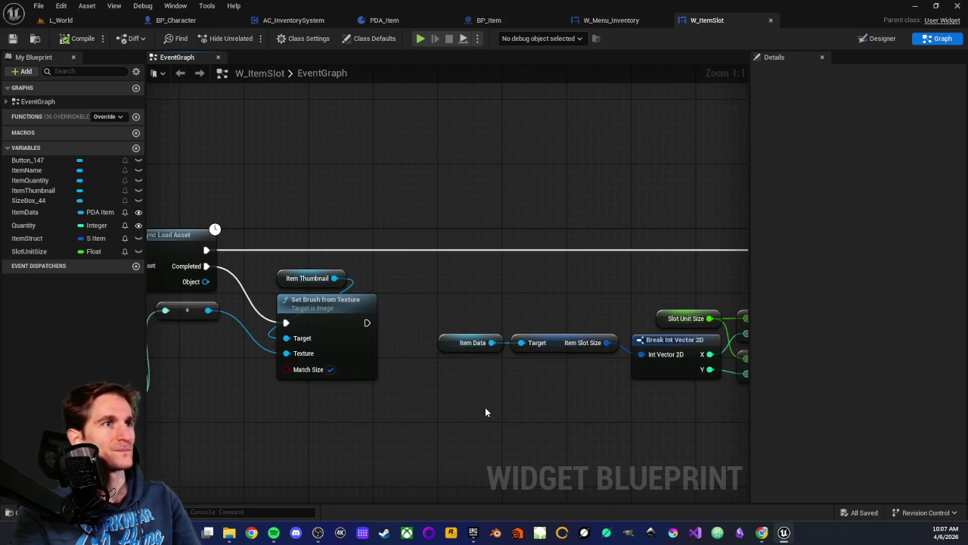
drag(207, 250, 367, 322)
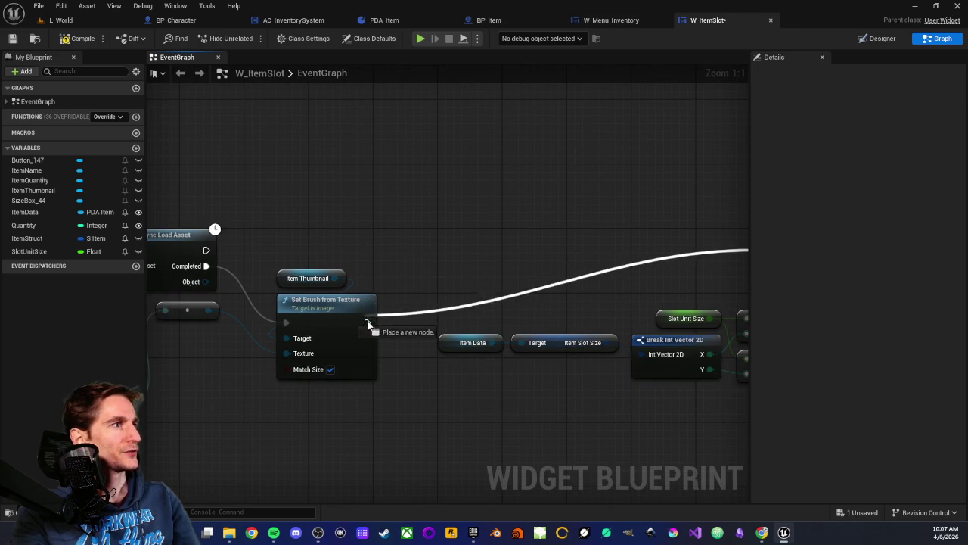
drag(172, 221, 337, 218)
click(71, 43)
Step: Play-test L_World: pick up the red sphere and check the inventory's three slots, then stop
click(62, 20)
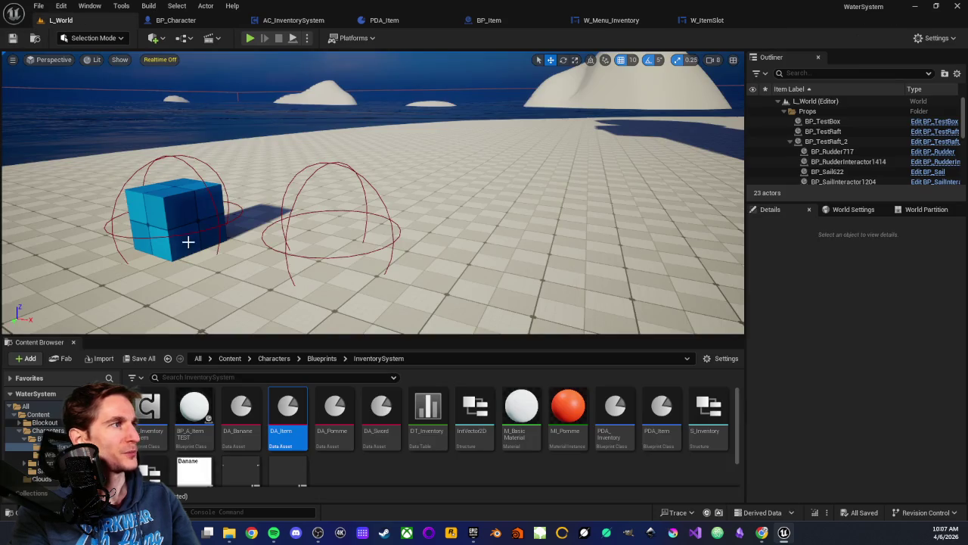
scroll(188, 241, down, 3)
key(alt+p)
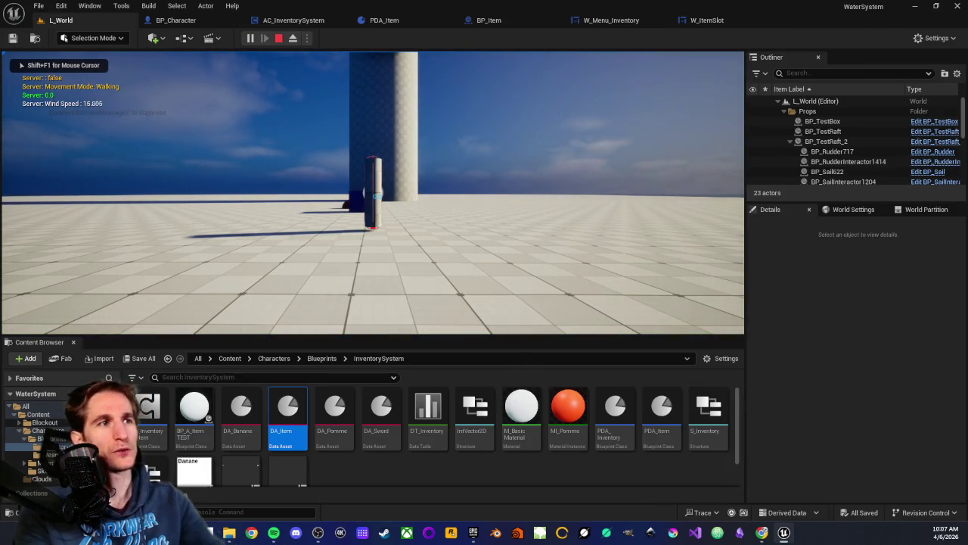
click(372, 193)
key(w)
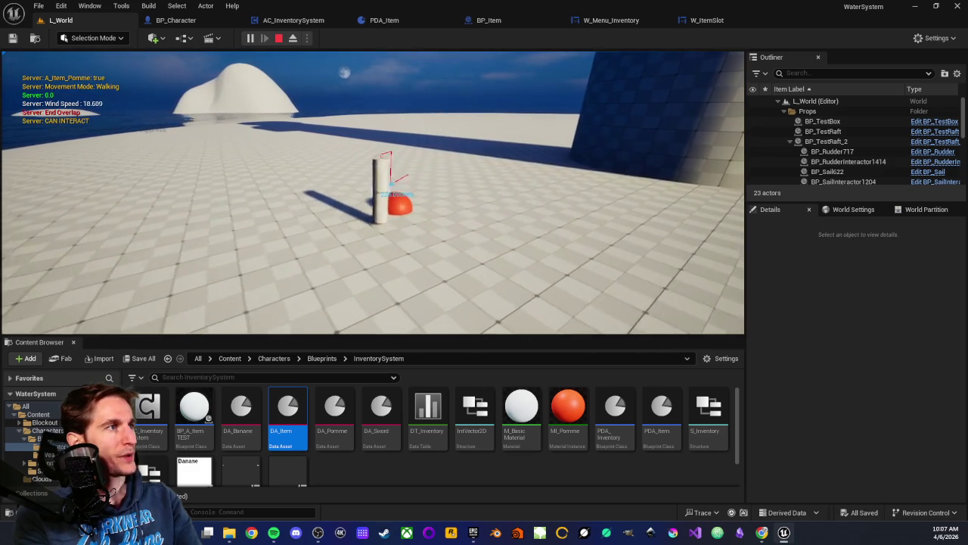
key(e)
key(i)
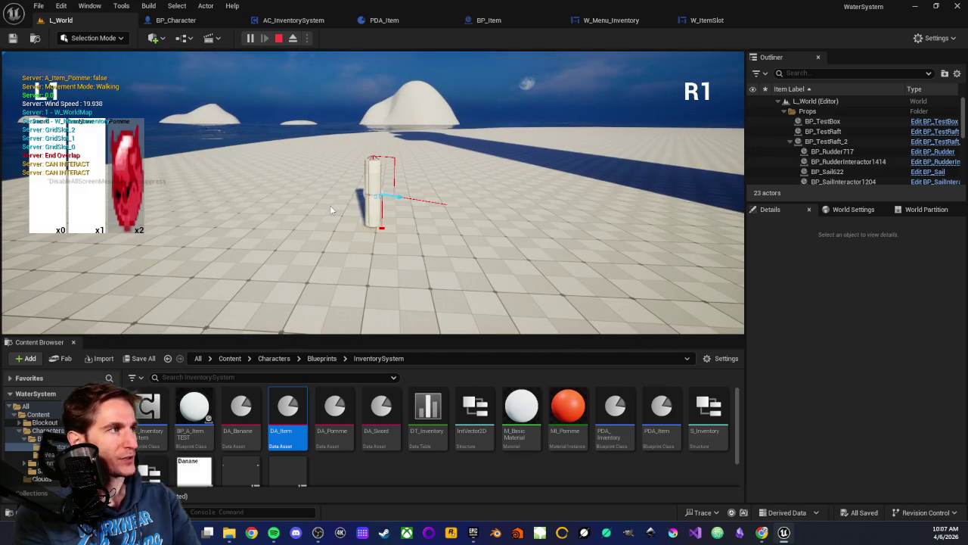
key(i)
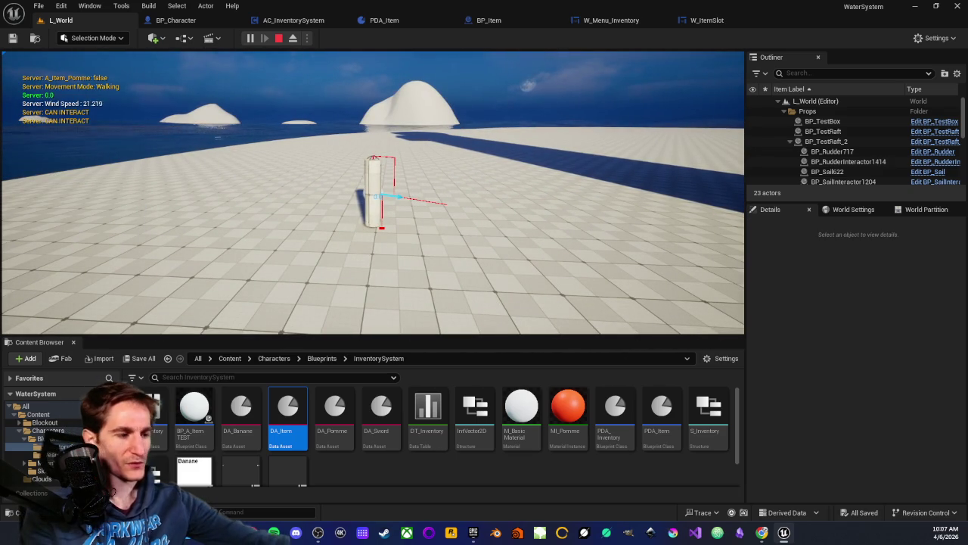
key(Escape)
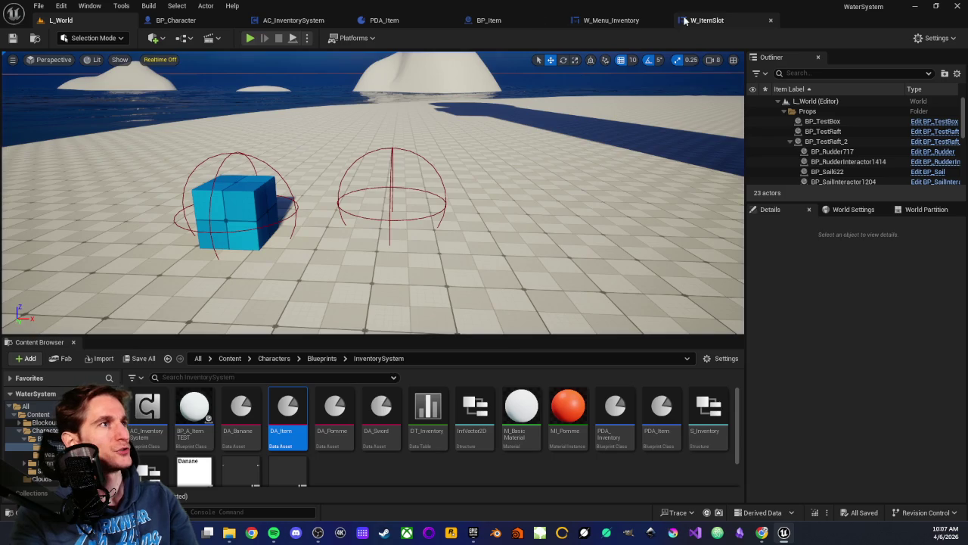
Step: In W_ItemSlot, reconnect the slot-size nodes' execution to Async Load Asset's first output
click(698, 22)
mouse_move(531, 319)
mouse_down()
mouse_move(547, 318)
mouse_move(387, 242)
mouse_move(370, 247)
mouse_up()
drag(253, 375, 391, 347)
mouse_move(286, 345)
mouse_down()
mouse_move(363, 399)
mouse_move(301, 392)
mouse_move(409, 391)
mouse_move(317, 400)
mouse_up()
click(379, 344)
drag(378, 343, 310, 348)
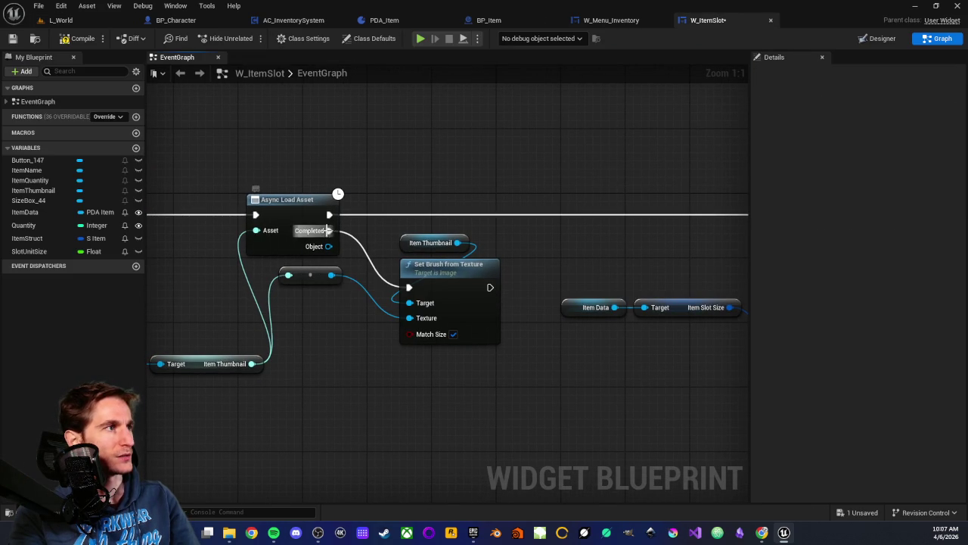
Step: Review the reroute node and the Object output's actions, adding nothing, near Set Width Override
drag(264, 266, 352, 290)
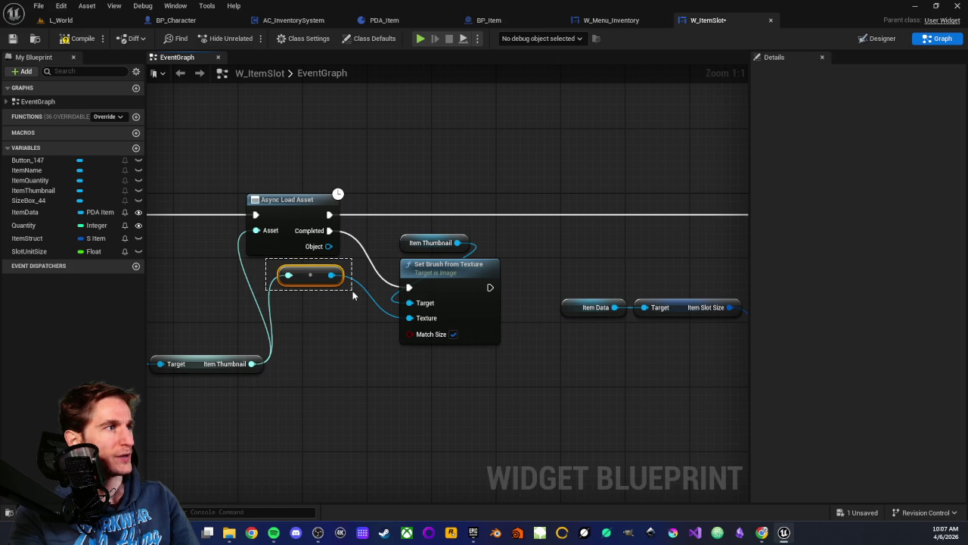
drag(381, 364, 373, 350)
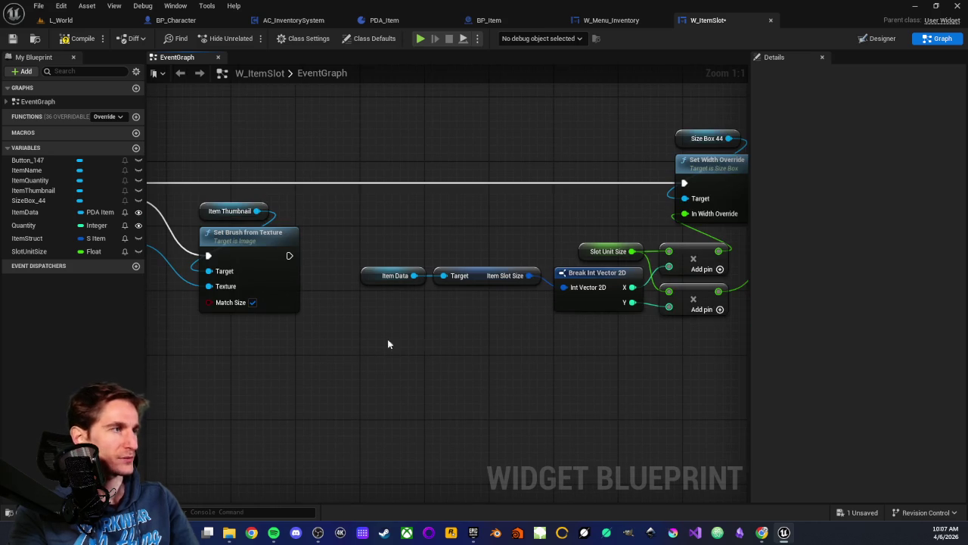
drag(439, 343, 569, 383)
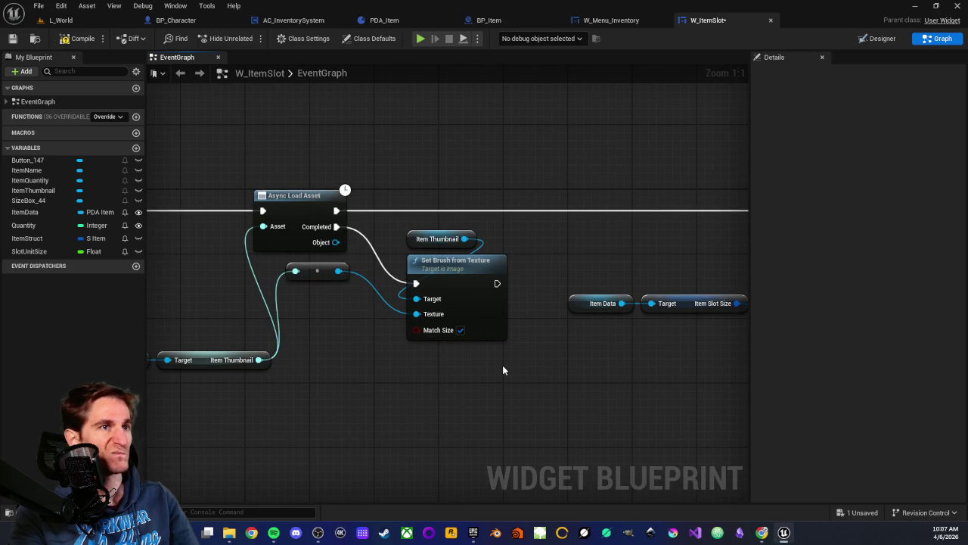
drag(336, 242, 386, 243)
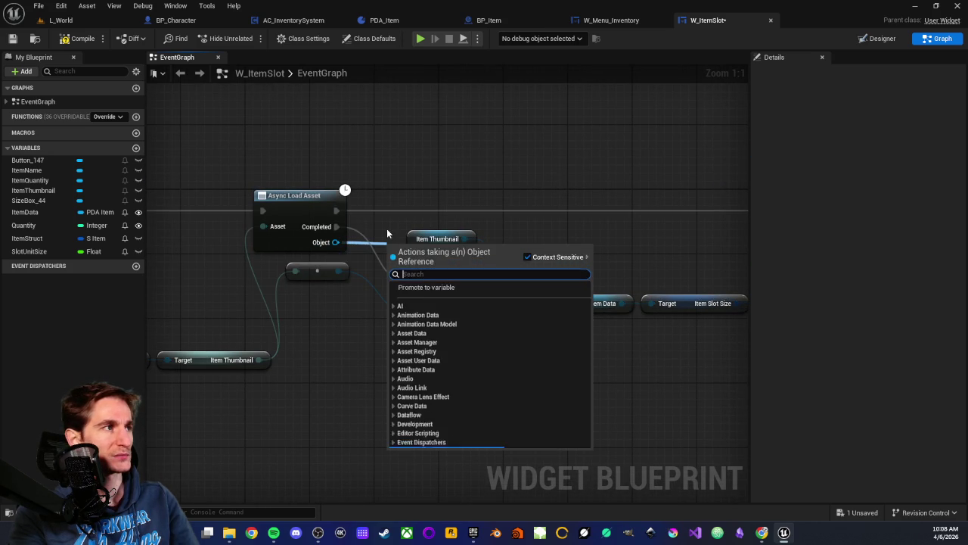
click(387, 233)
drag(565, 404, 400, 376)
drag(538, 389, 335, 389)
mouse_move(429, 369)
mouse_down()
mouse_move(540, 372)
mouse_move(520, 349)
mouse_up()
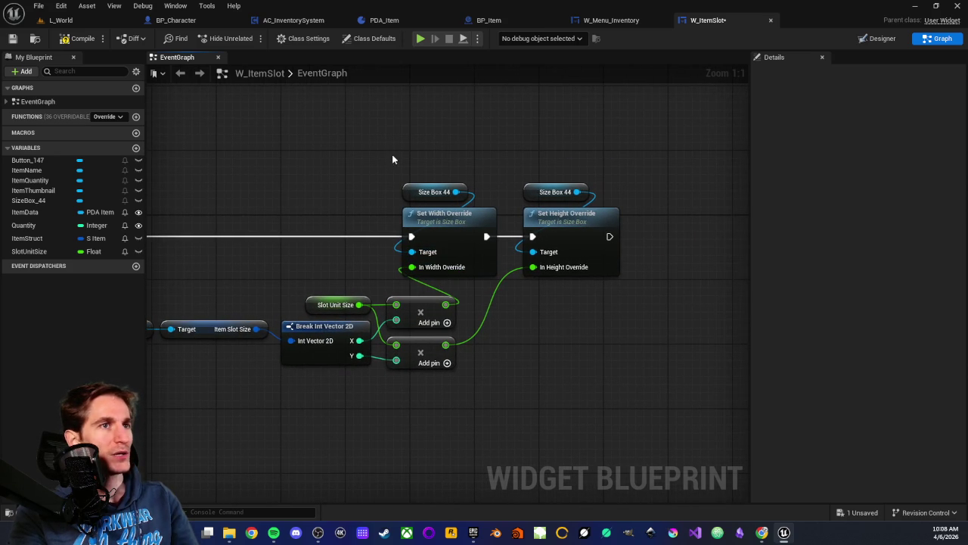
Step: Inspect the Item Data variable's default value in the Details panel
drag(278, 316, 447, 277)
drag(345, 278, 407, 364)
click(370, 372)
drag(346, 266, 389, 371)
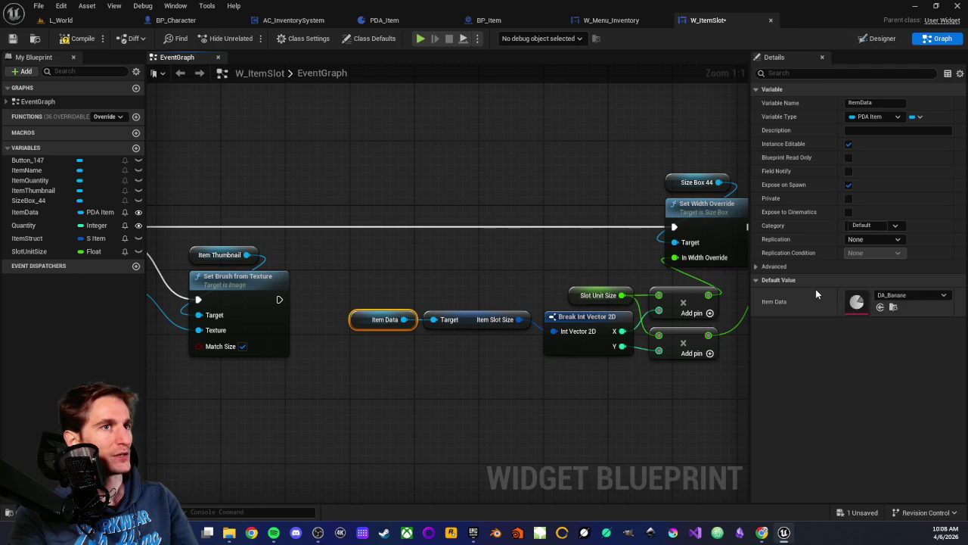
click(340, 281)
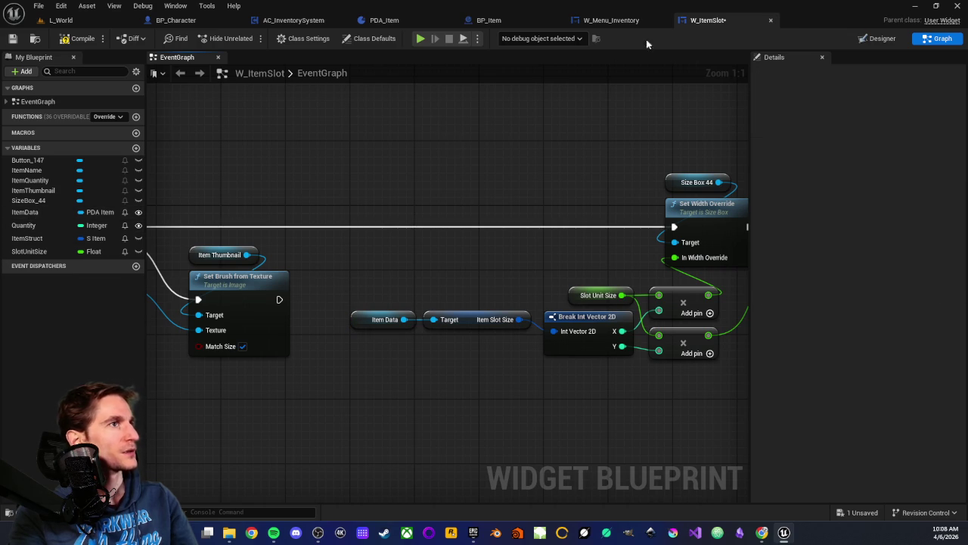
click(611, 19)
Step: Set DA_Sword's quantity to 1 in AC_InventorySystem's Items map default and compile
scroll(342, 197, up, 3)
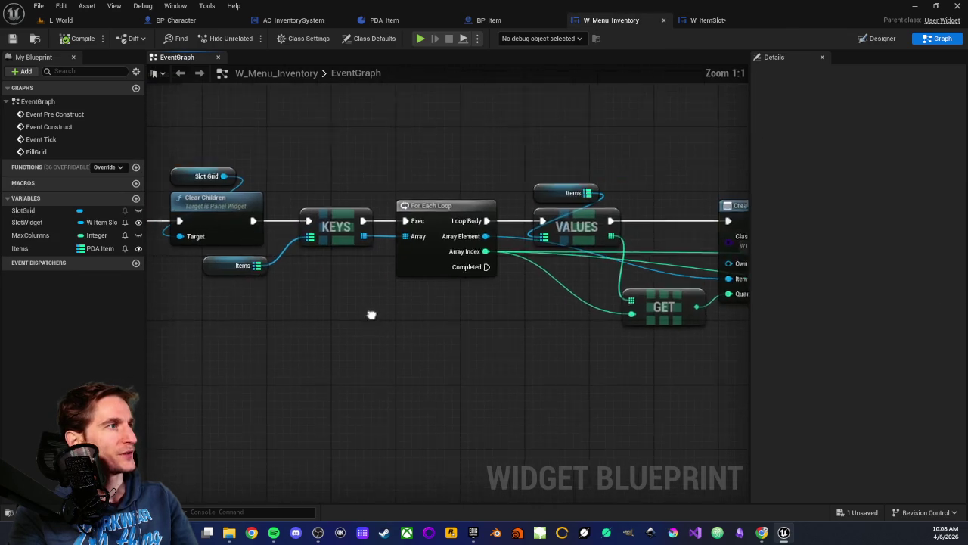
click(313, 288)
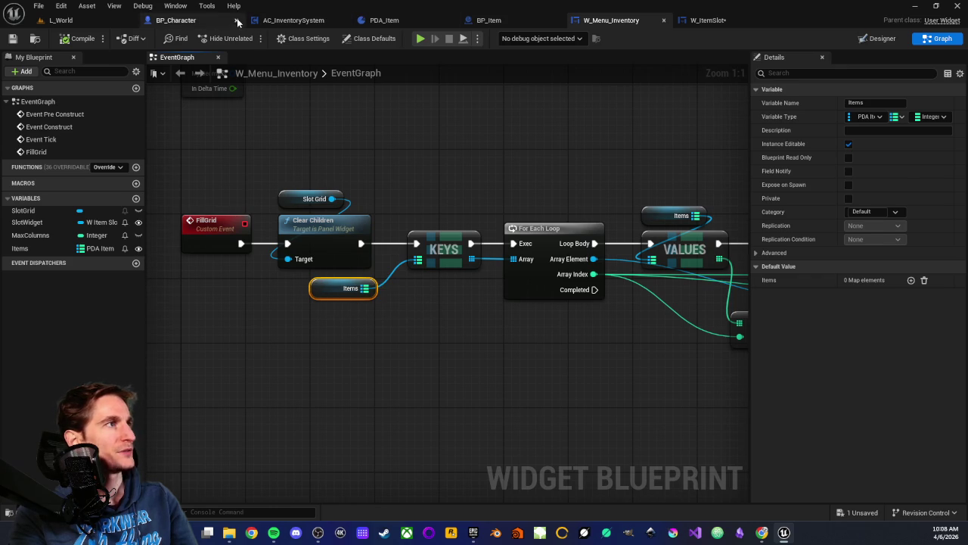
click(294, 20)
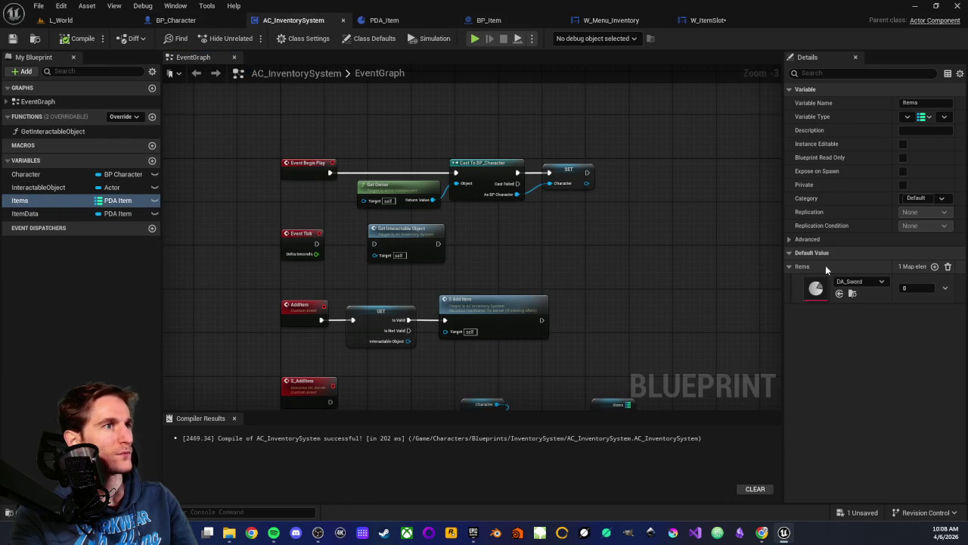
click(917, 289)
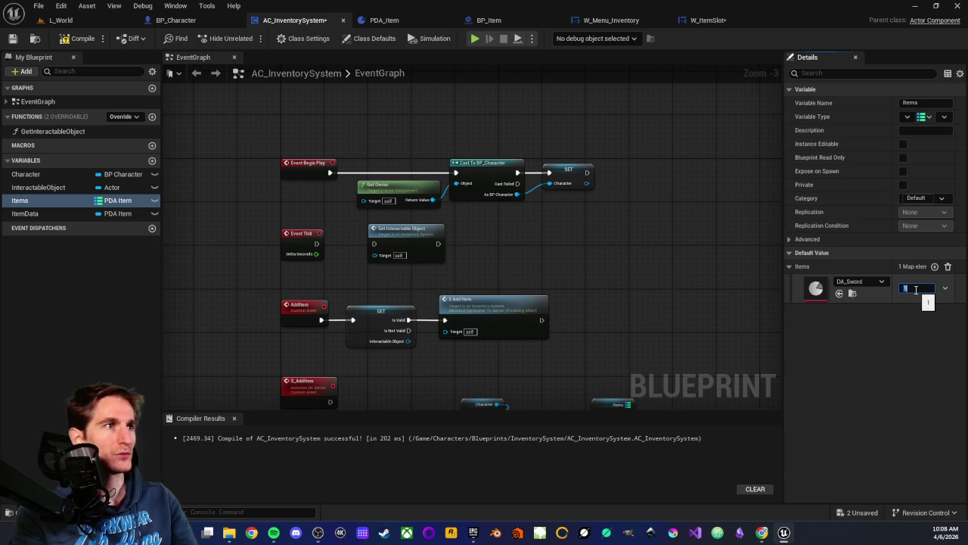
key(Return)
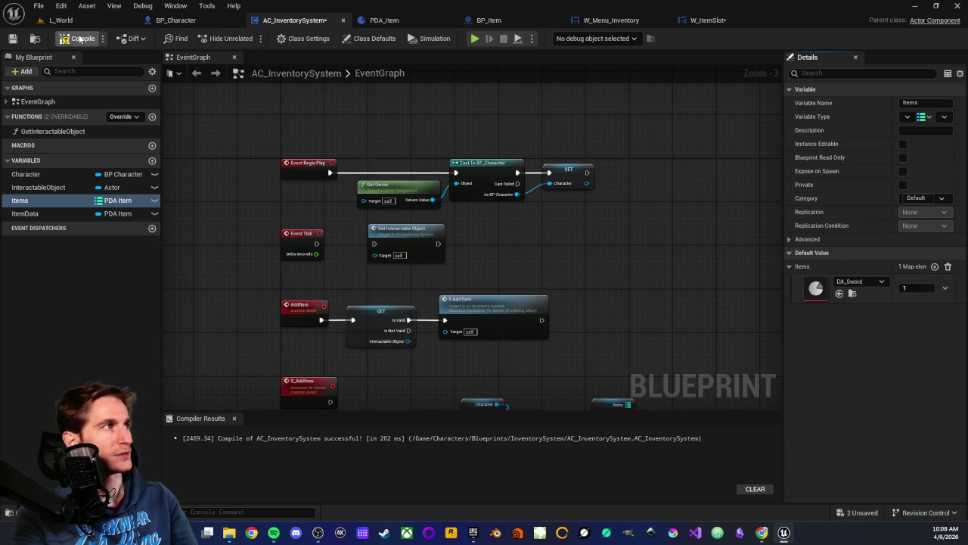
click(13, 38)
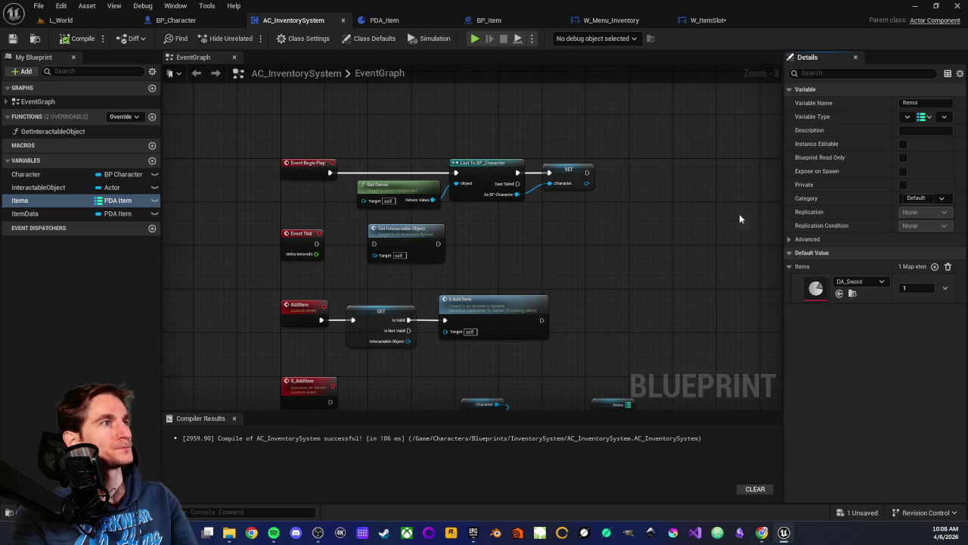
Step: Save all assets and frame W_Menu_Inventory's Create W Item Slot Widget inputs
click(689, 19)
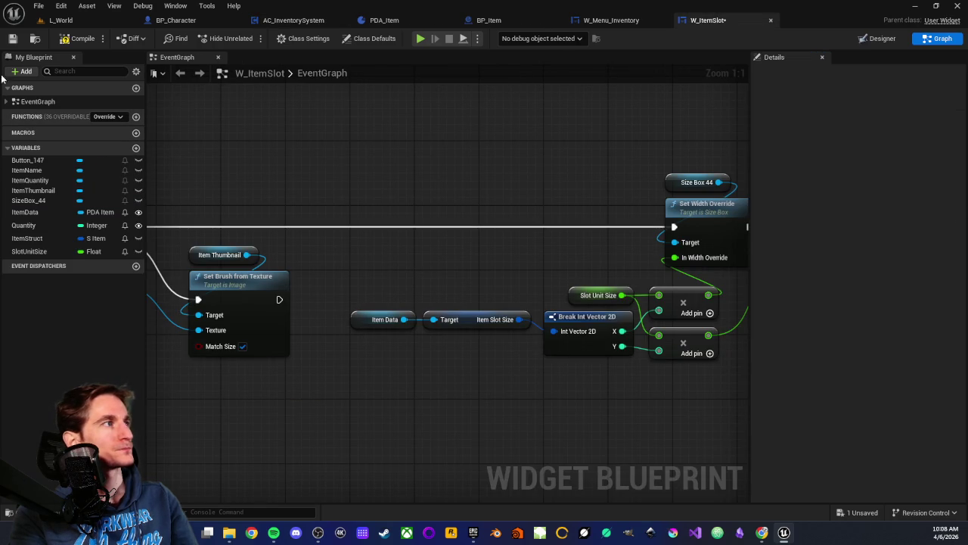
click(12, 38)
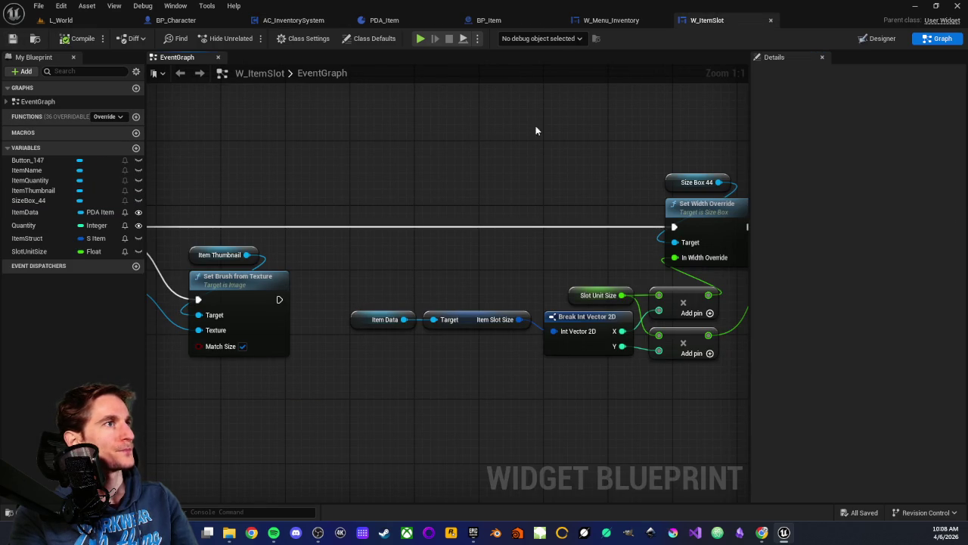
click(600, 20)
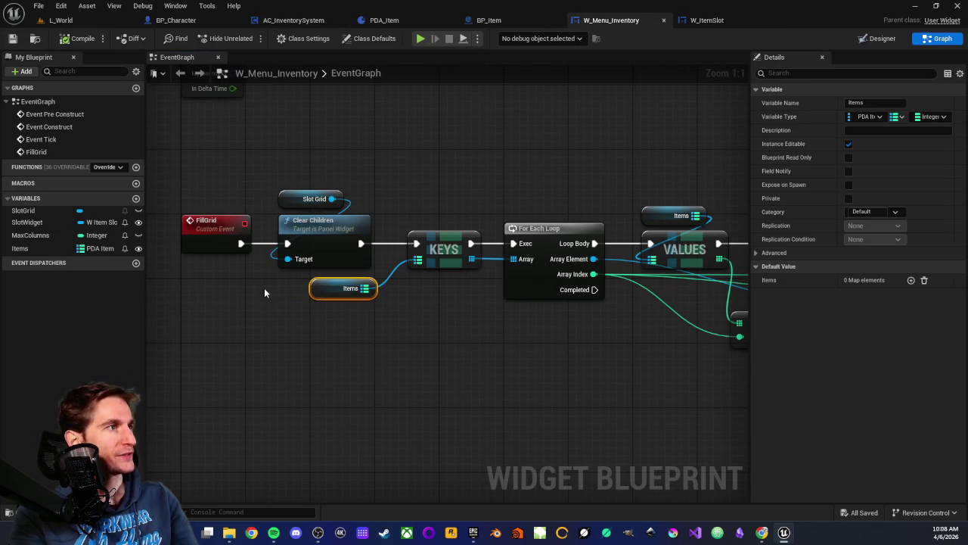
click(384, 331)
click(340, 264)
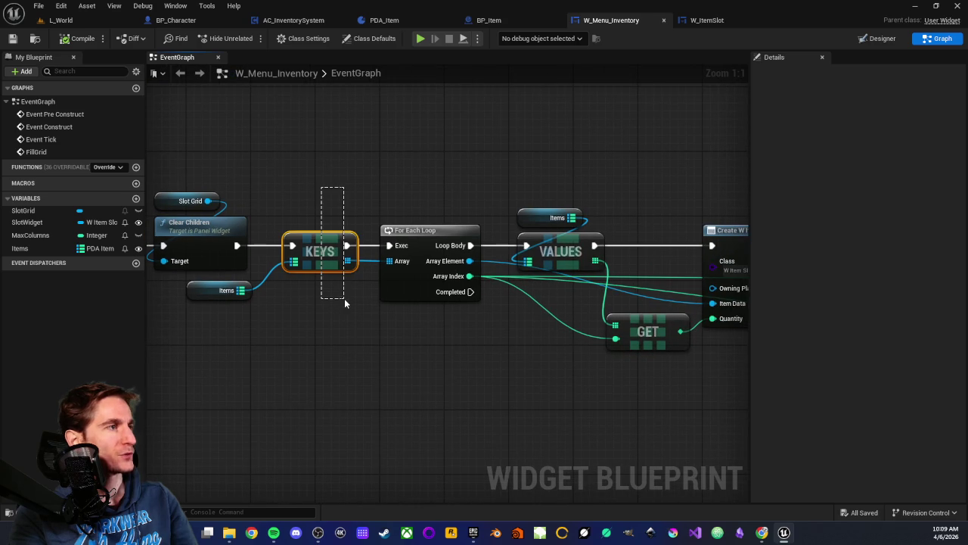
mouse_move(280, 206)
mouse_down()
mouse_move(338, 291)
mouse_move(444, 308)
mouse_move(482, 340)
mouse_up()
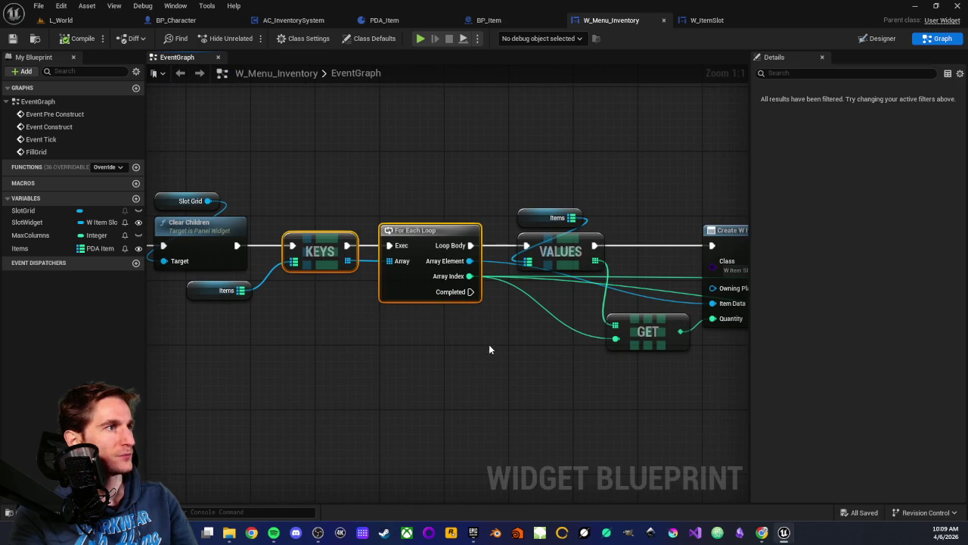
click(482, 340)
drag(369, 189, 335, 207)
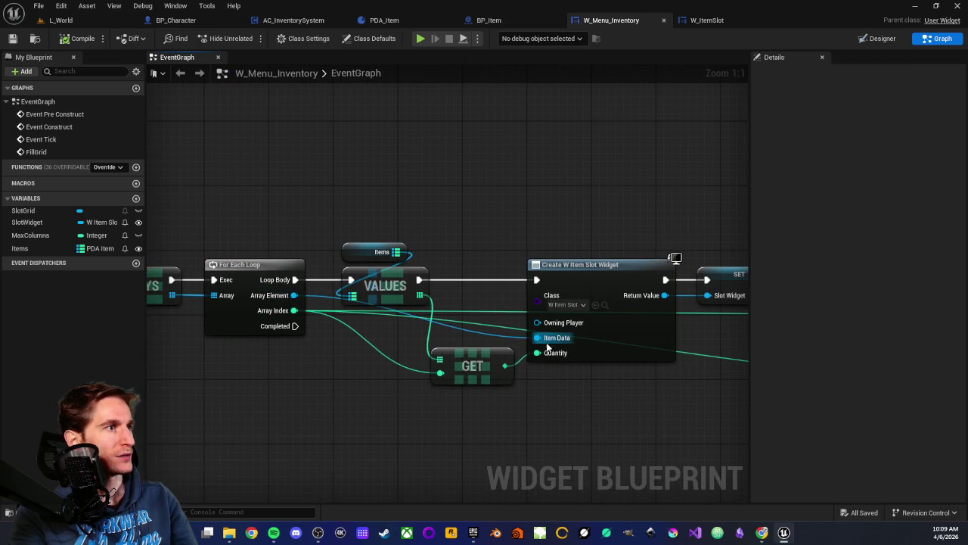
mouse_move(560, 423)
mouse_down()
mouse_move(534, 317)
mouse_move(486, 342)
mouse_up()
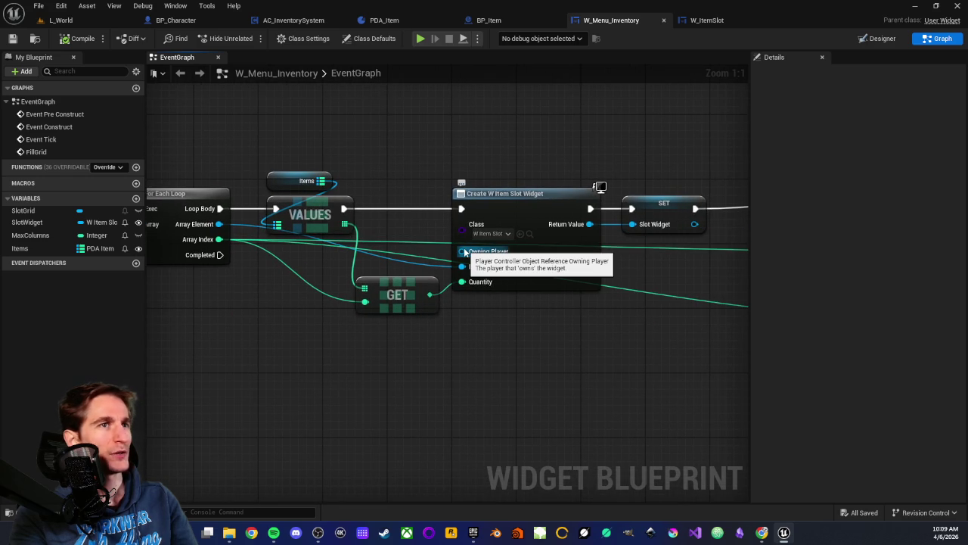
Step: Add a Get Owning Player node wired to Owning Player, placed above the Create node, and save
right_click(415, 387)
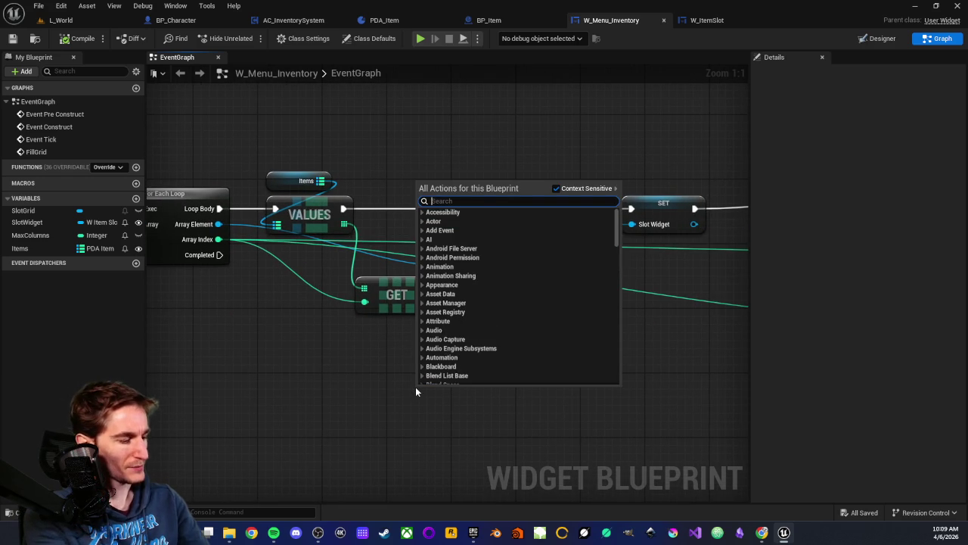
text(get)
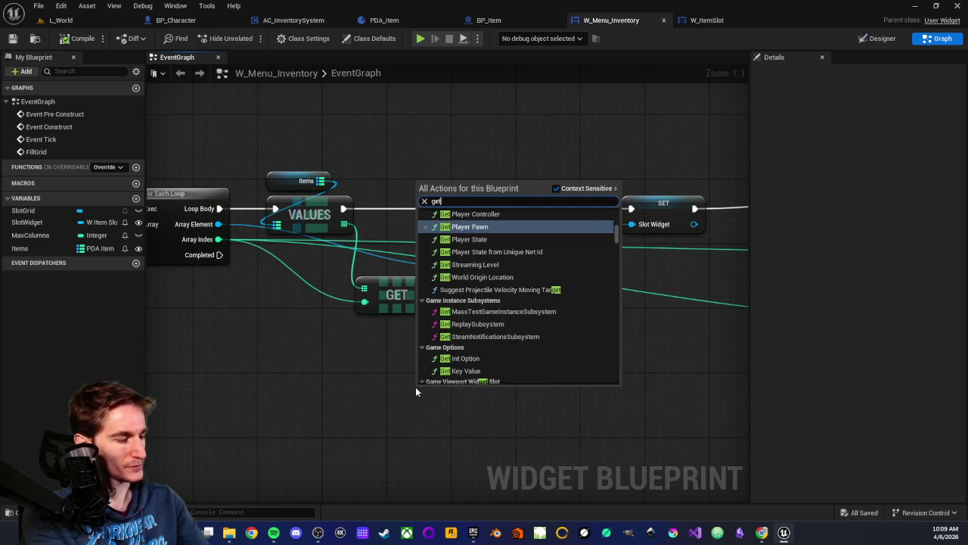
text( owning pla)
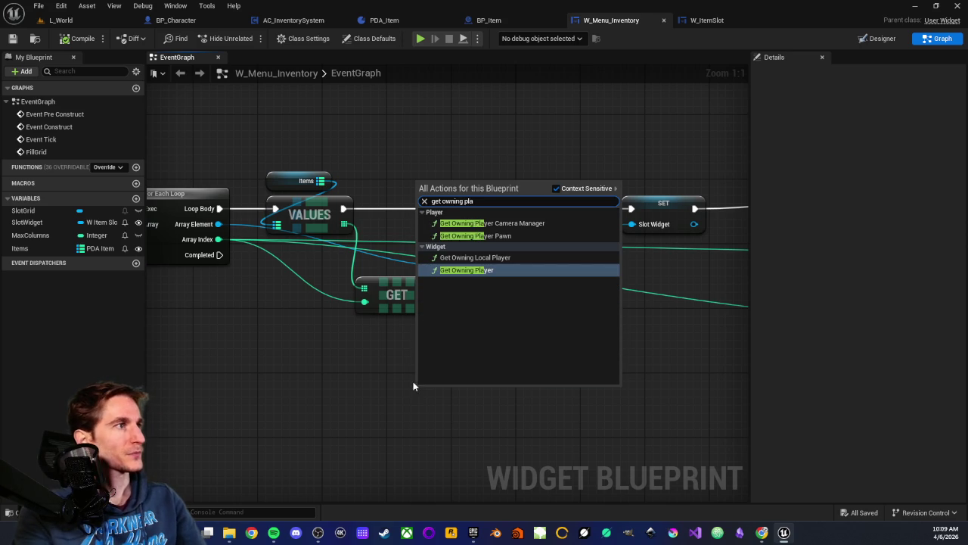
click(466, 271)
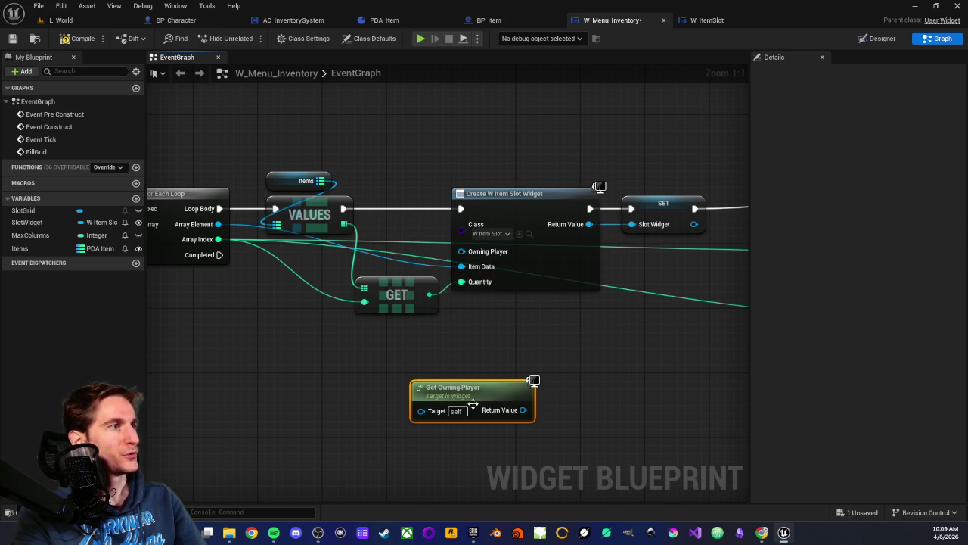
drag(524, 409, 463, 253)
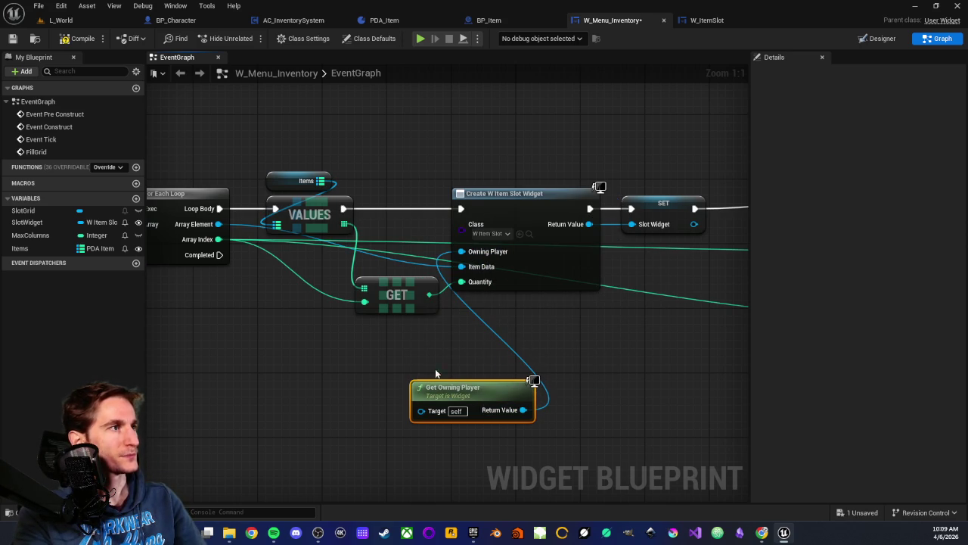
mouse_move(460, 398)
mouse_down()
mouse_move(484, 319)
mouse_move(502, 318)
mouse_move(479, 144)
mouse_move(503, 157)
mouse_up()
click(434, 180)
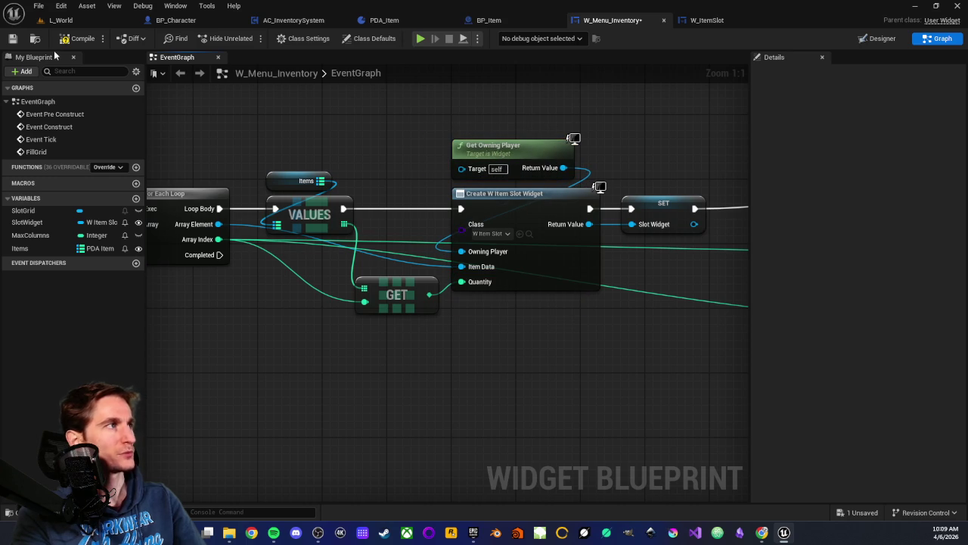
key(ctrl+s)
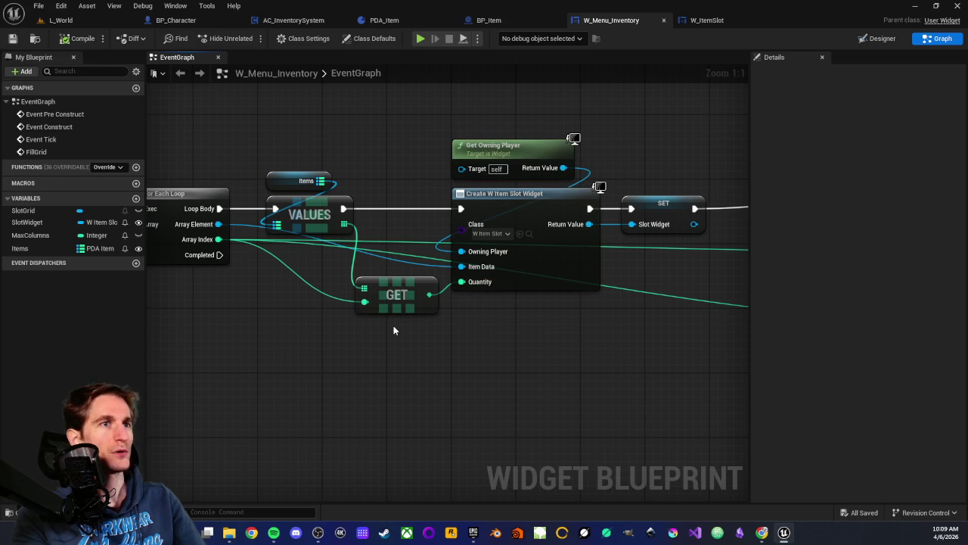
Step: Pan the graph to review the For Each Loop and Add Child to Grid nodes
mouse_move(554, 337)
mouse_down()
mouse_move(522, 364)
mouse_move(411, 390)
mouse_move(456, 410)
mouse_up()
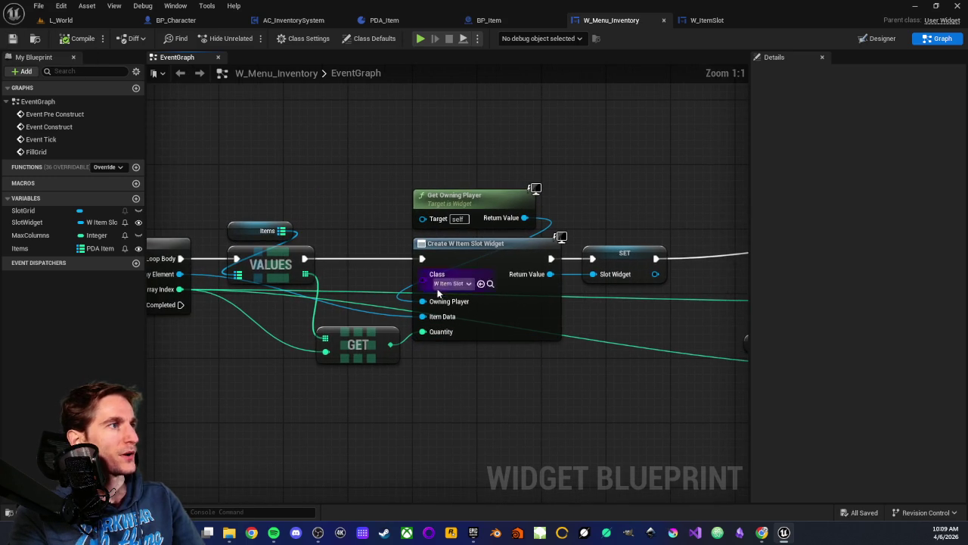
drag(297, 335, 381, 339)
drag(487, 422, 335, 400)
scroll(499, 406, down, 2)
drag(499, 407, 386, 406)
Step: Review W_ItemSlot's Set Width/Height Override, Set Brush from Texture, Async Load Asset and Format Text nodes
click(710, 23)
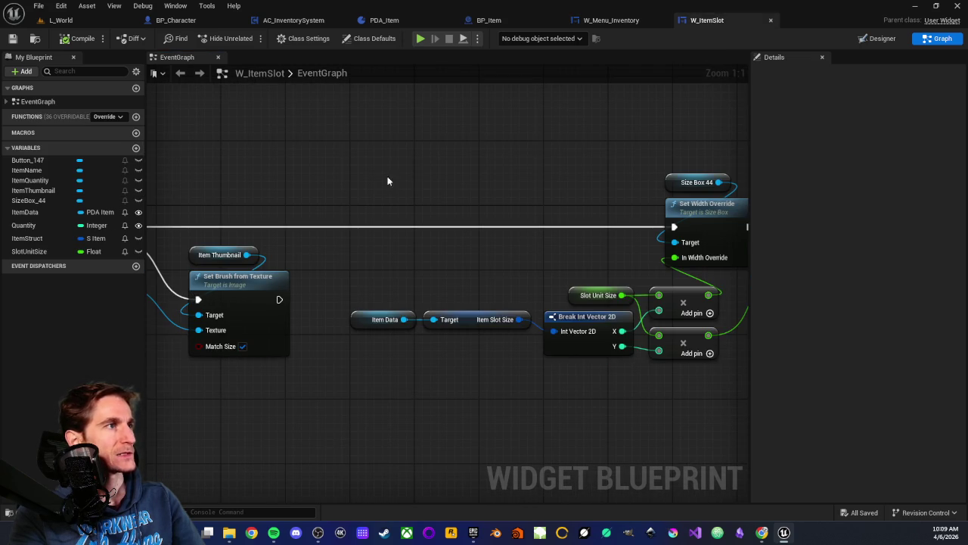
drag(382, 180, 233, 166)
scroll(588, 197, down, 1)
mouse_move(315, 189)
mouse_down()
mouse_move(588, 197)
mouse_move(344, 190)
mouse_up()
scroll(583, 199, down, 1)
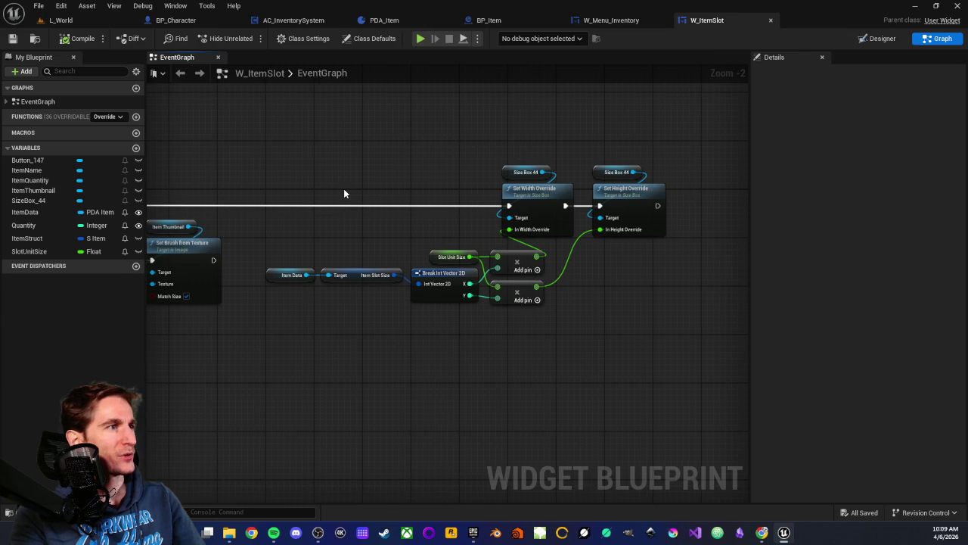
scroll(300, 274, up, 2)
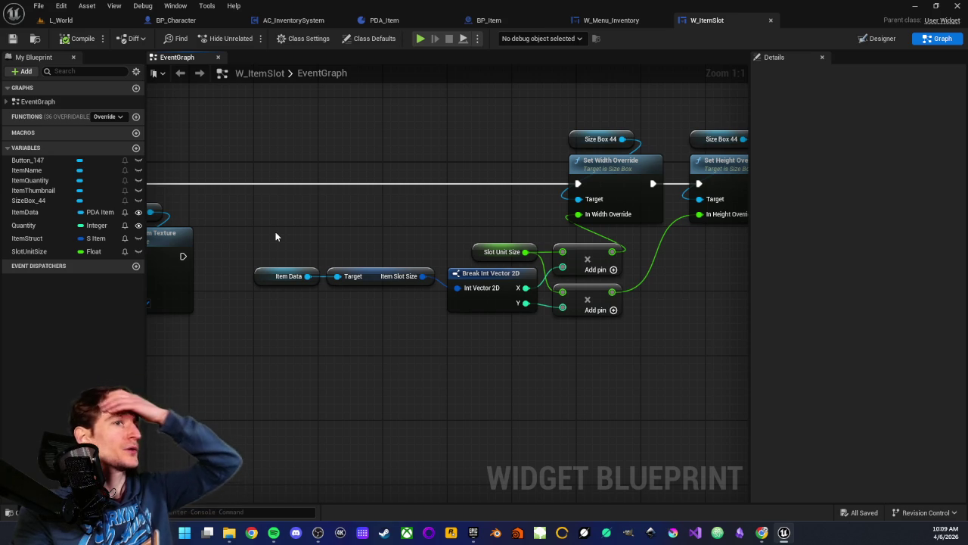
scroll(336, 250, down, 2)
drag(337, 263, 275, 283)
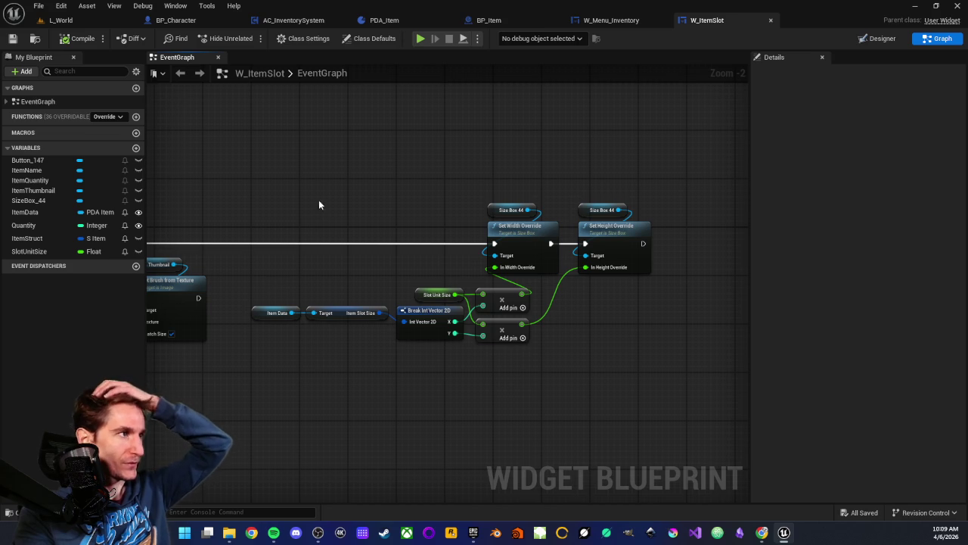
drag(317, 208, 490, 196)
drag(416, 190, 499, 181)
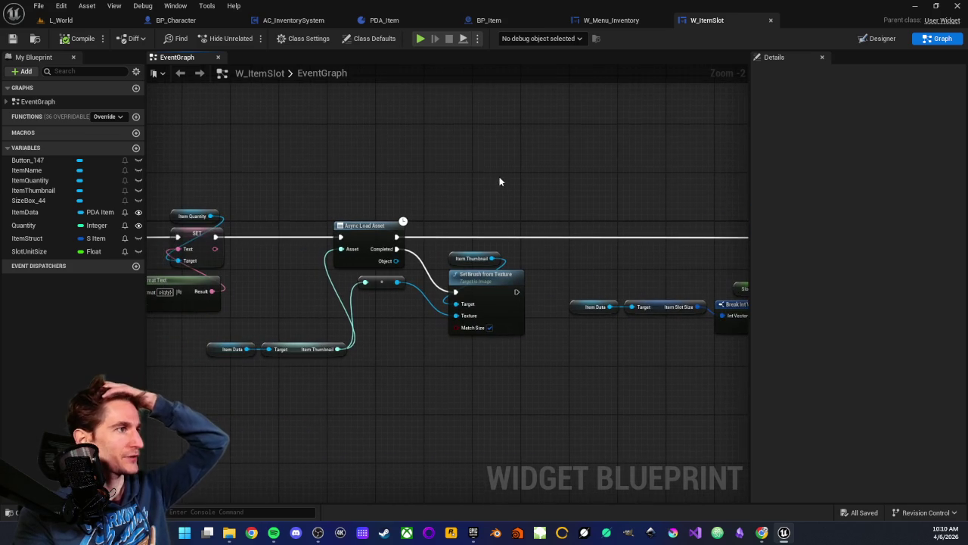
drag(314, 181, 420, 176)
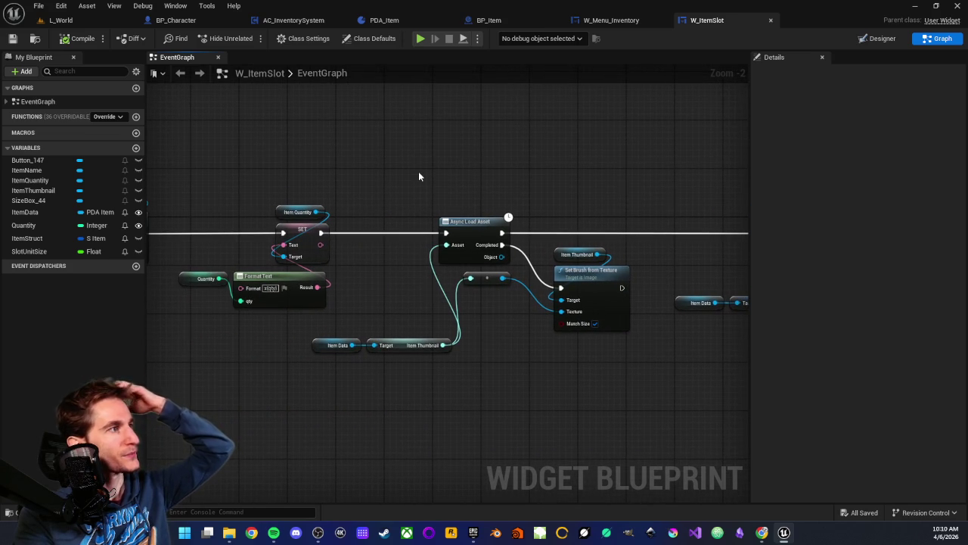
click(616, 21)
Step: Change SlotGrid's Slot Size from Fill to Auto in the Designer, then return to the graph
drag(412, 201, 547, 200)
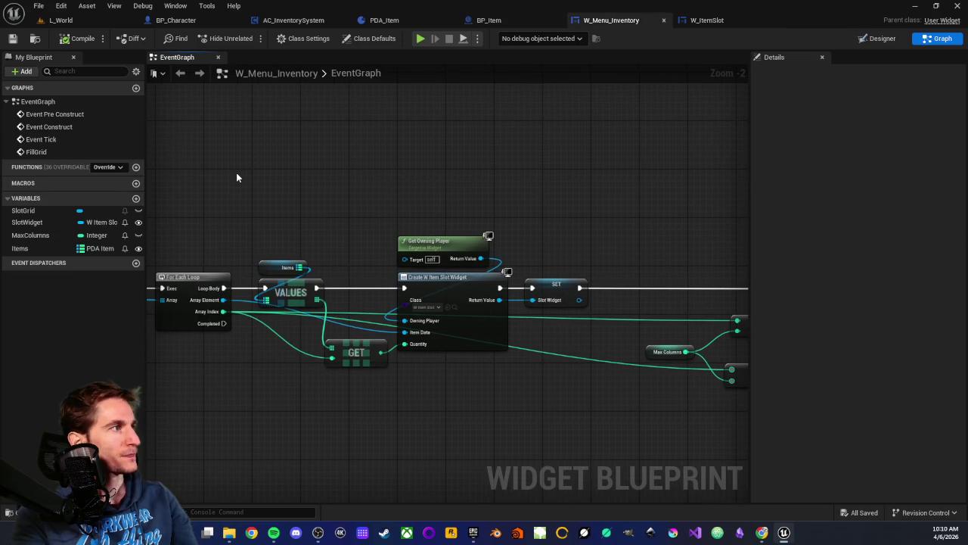
click(877, 38)
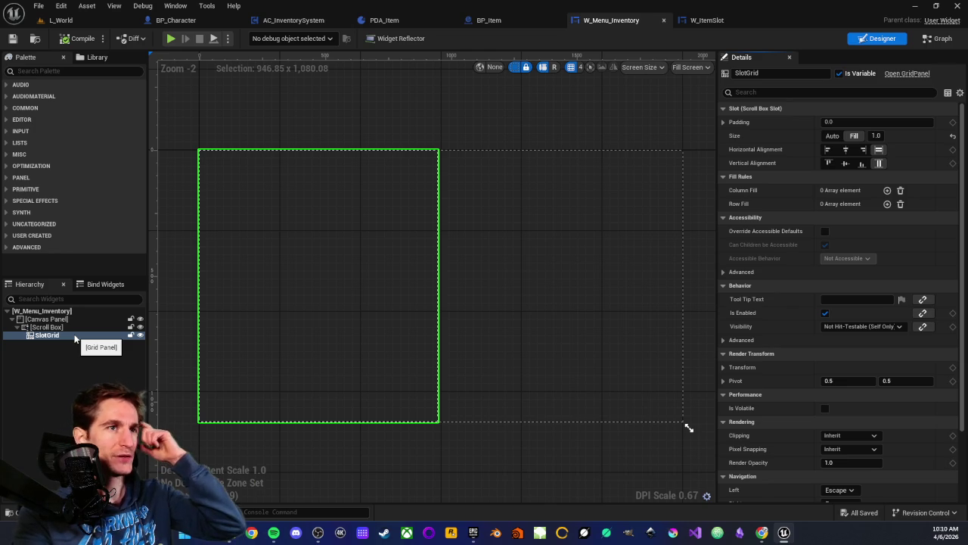
click(832, 139)
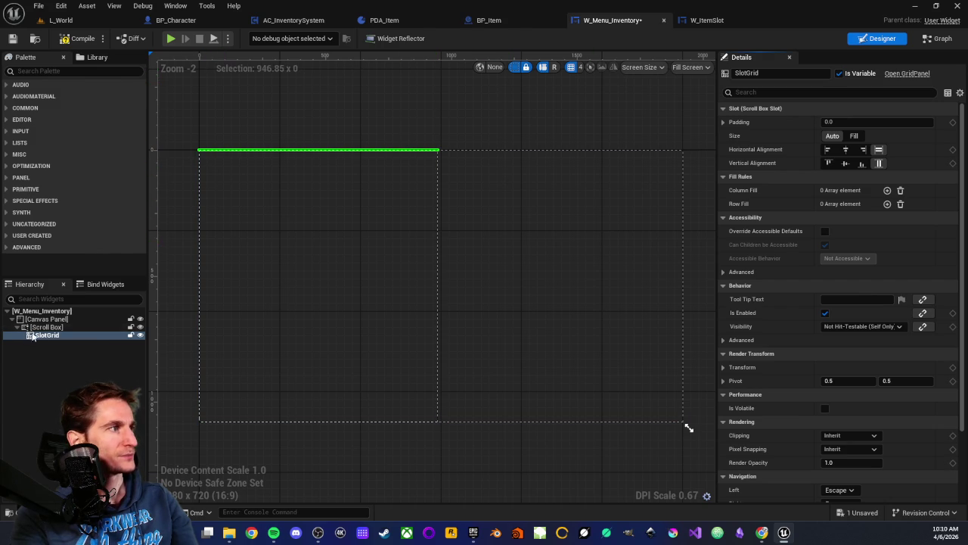
click(938, 39)
scroll(530, 182, down, 2)
scroll(507, 197, up, 3)
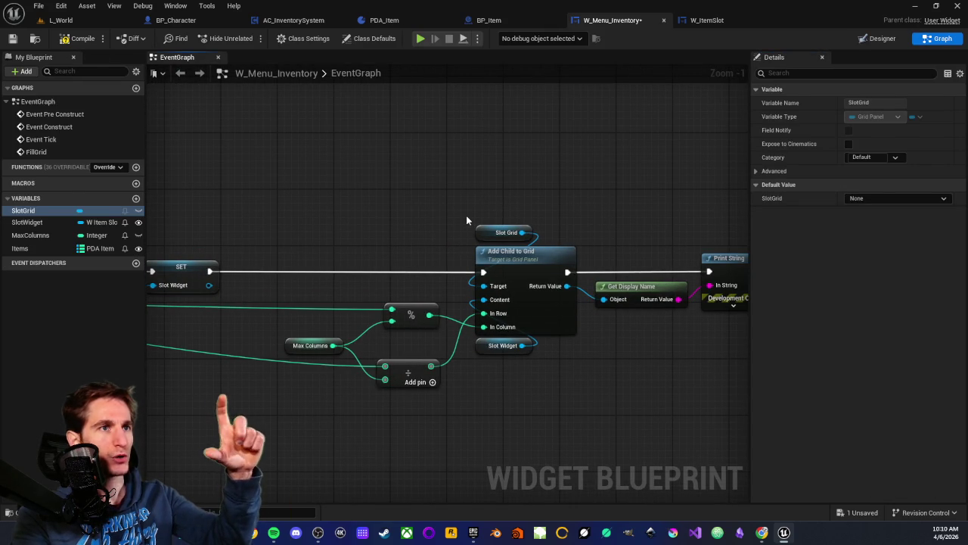
Step: Inspect the Add Child to Grid node, then jump to SlotGrid in the Designer via its variable
drag(302, 219, 387, 268)
click(510, 263)
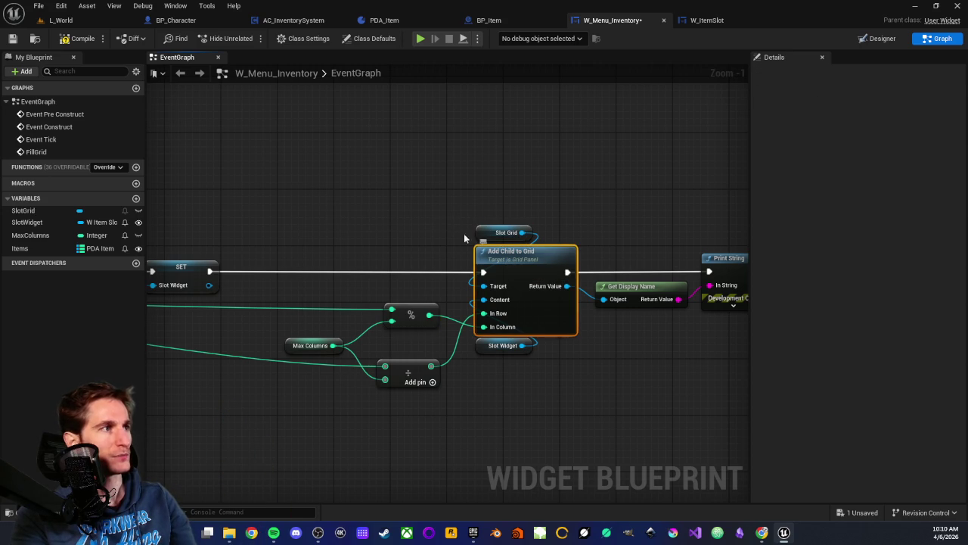
click(444, 218)
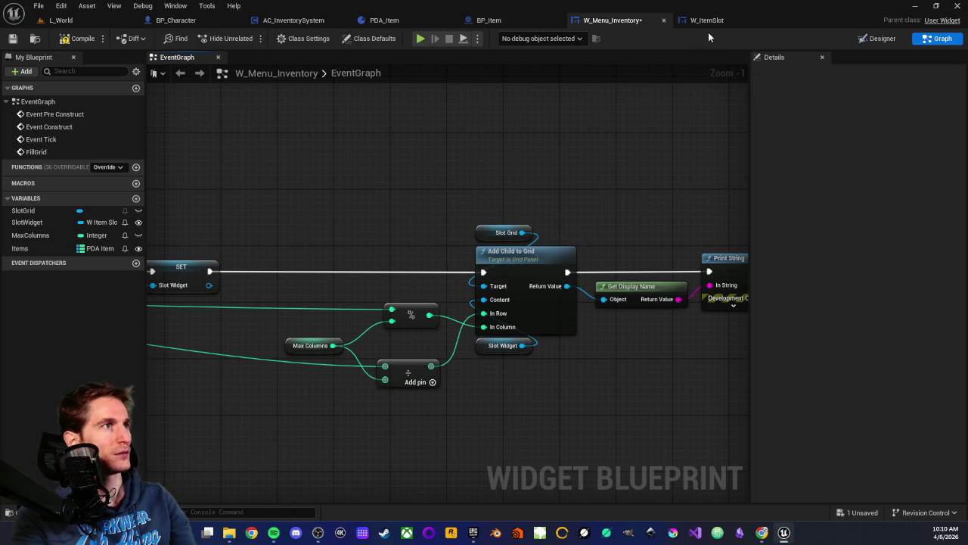
double_click(23, 210)
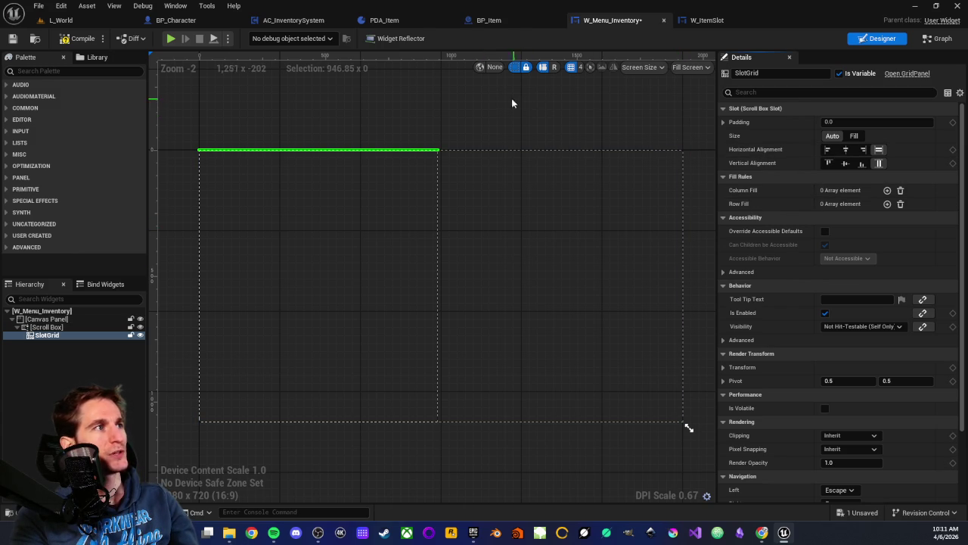
click(707, 20)
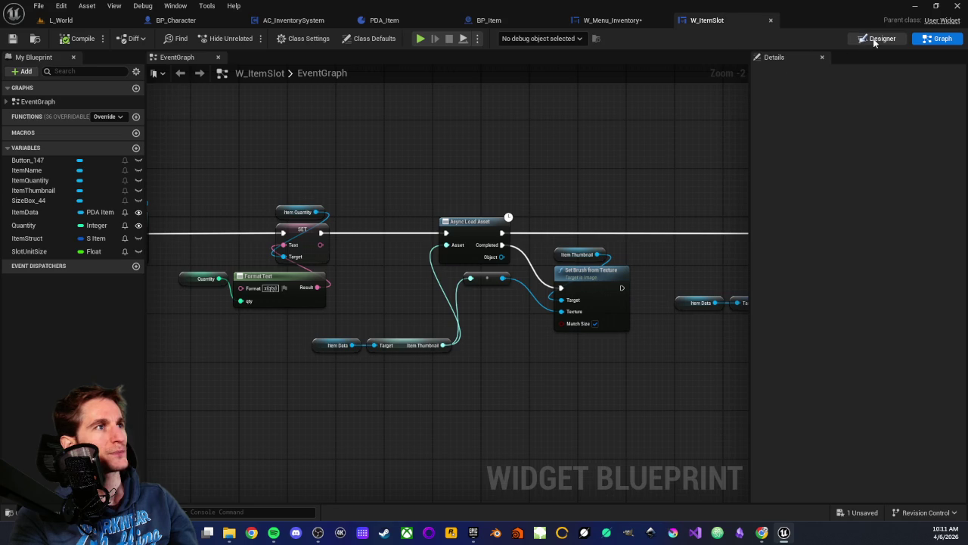
click(878, 38)
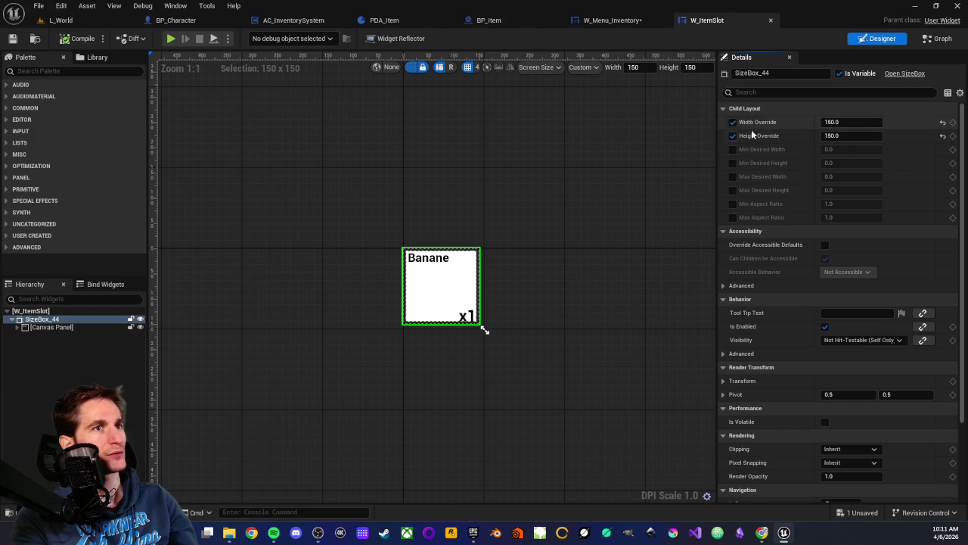
click(613, 20)
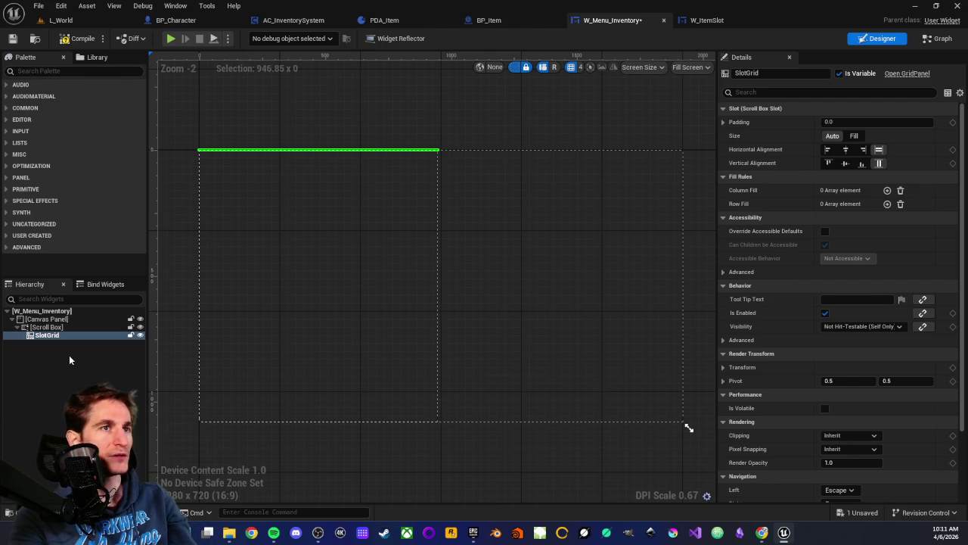
Step: Search the palette for 'grid' and add a Uniform Grid Panel inside the Scroll Box
click(46, 72)
text(griid)
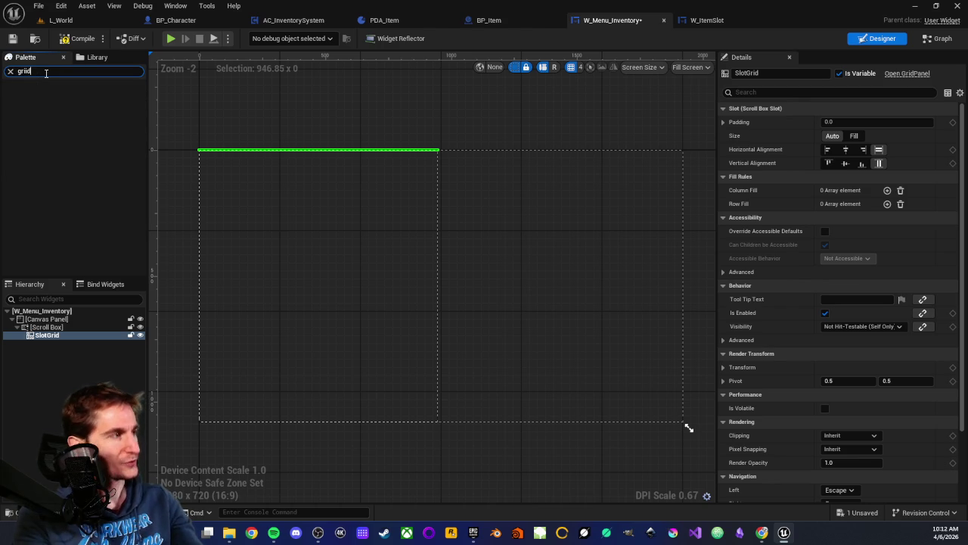
key(BackSpace)
key(BackSpace)
text(d)
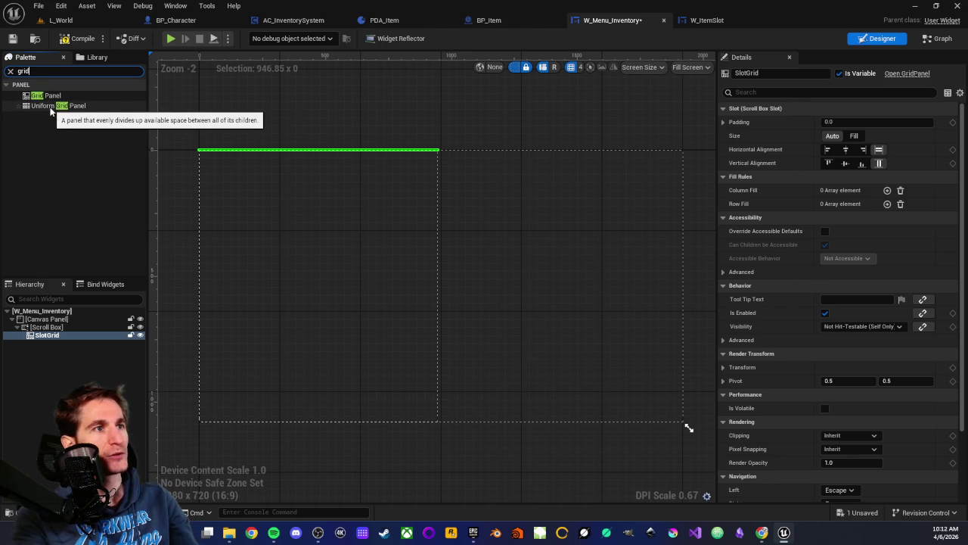
click(50, 108)
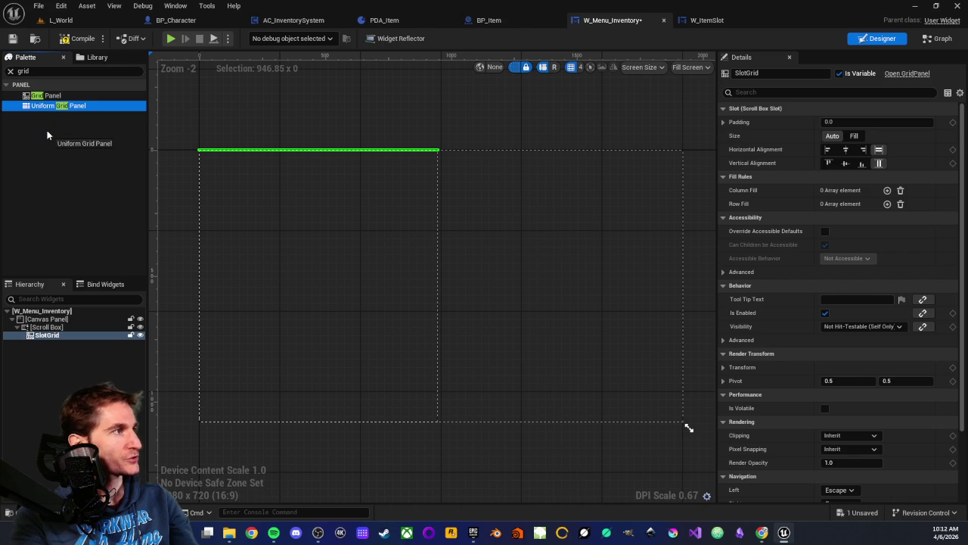
drag(73, 252, 63, 337)
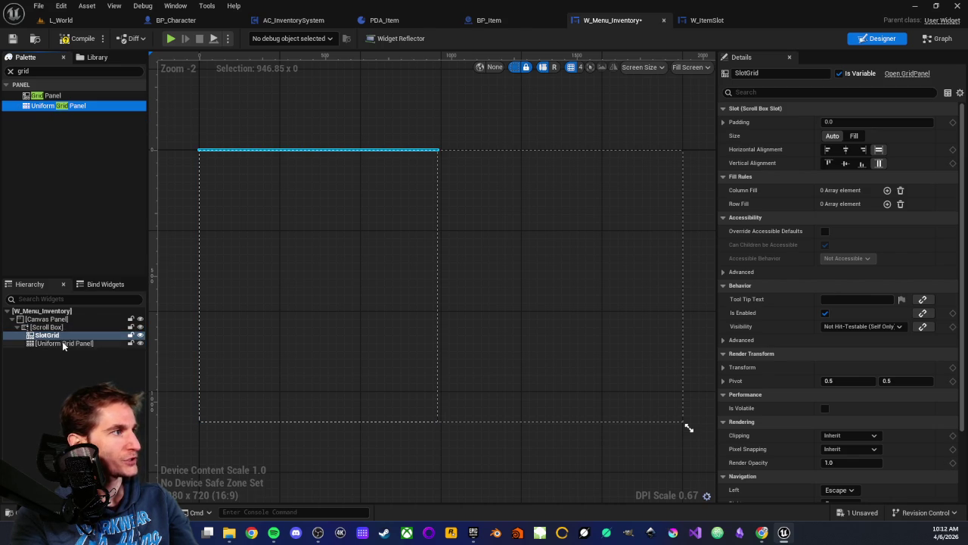
Step: Compare UniformGridPanel_144 with SlotGrid and mark the new panel Is Variable
click(62, 343)
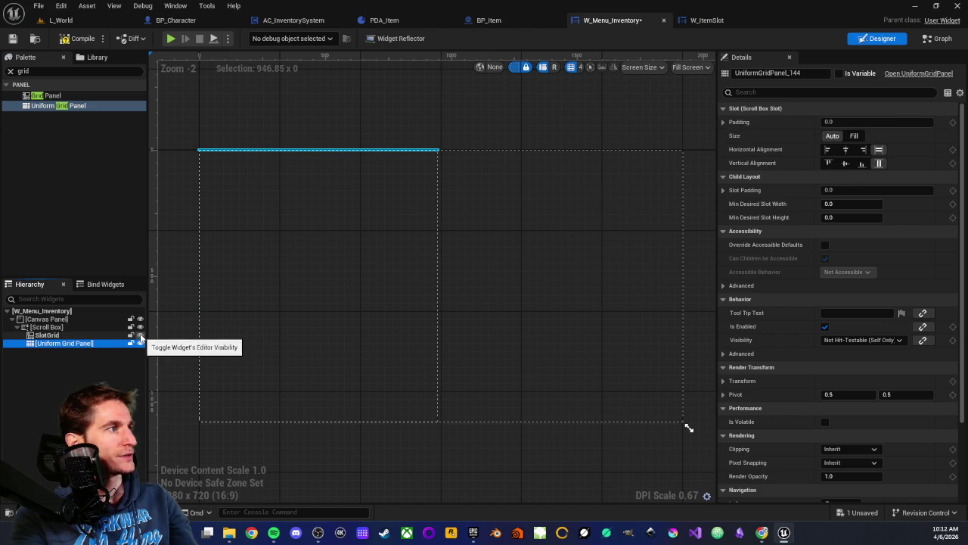
click(56, 335)
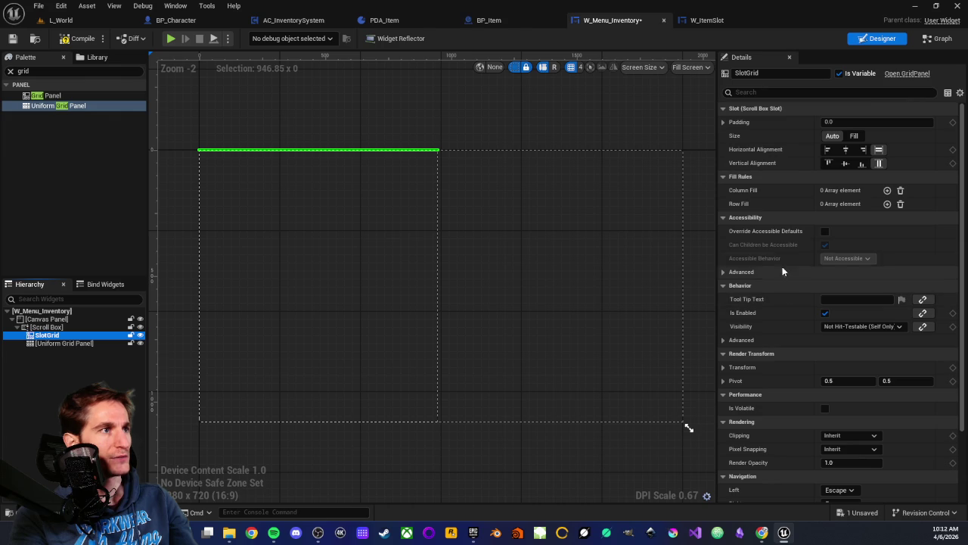
scroll(780, 280, down, 2)
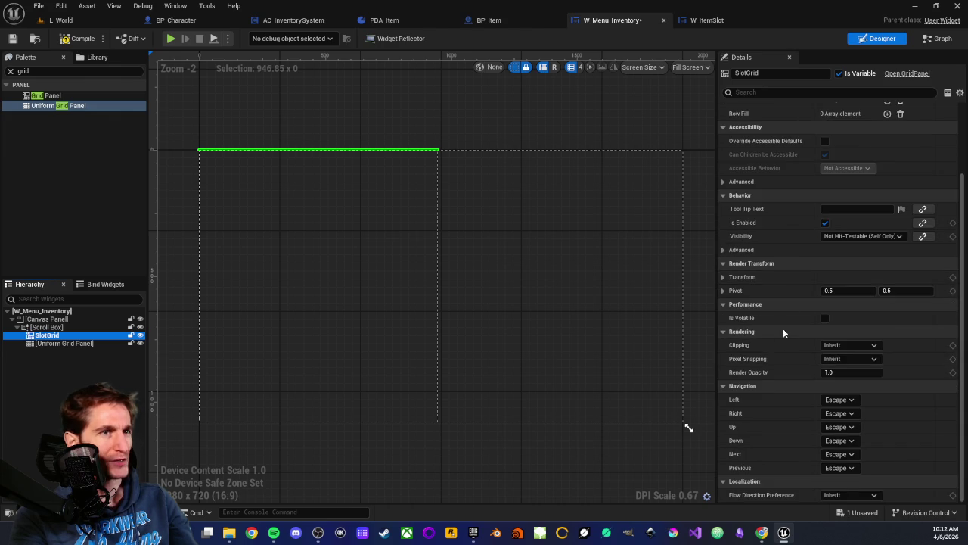
scroll(779, 319, up, 2)
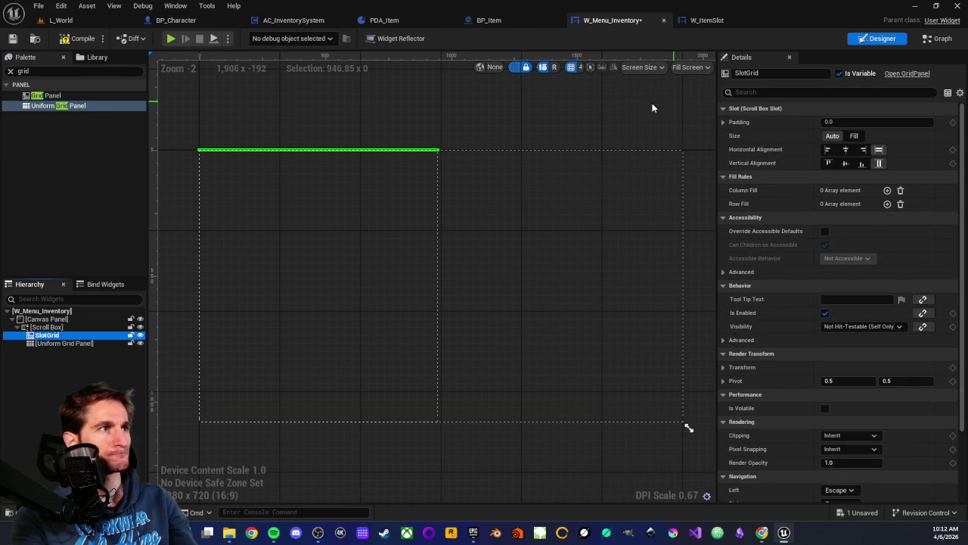
click(56, 344)
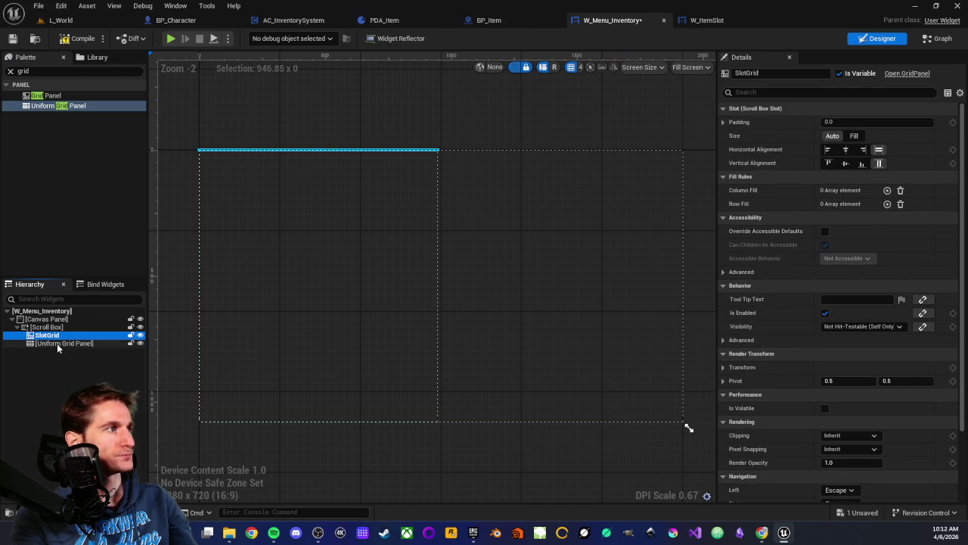
click(839, 73)
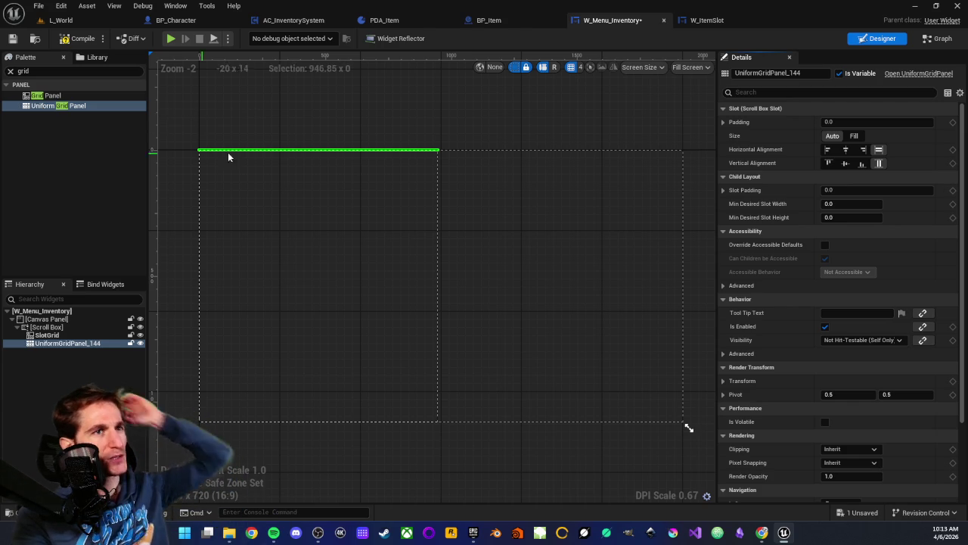
click(45, 335)
click(50, 344)
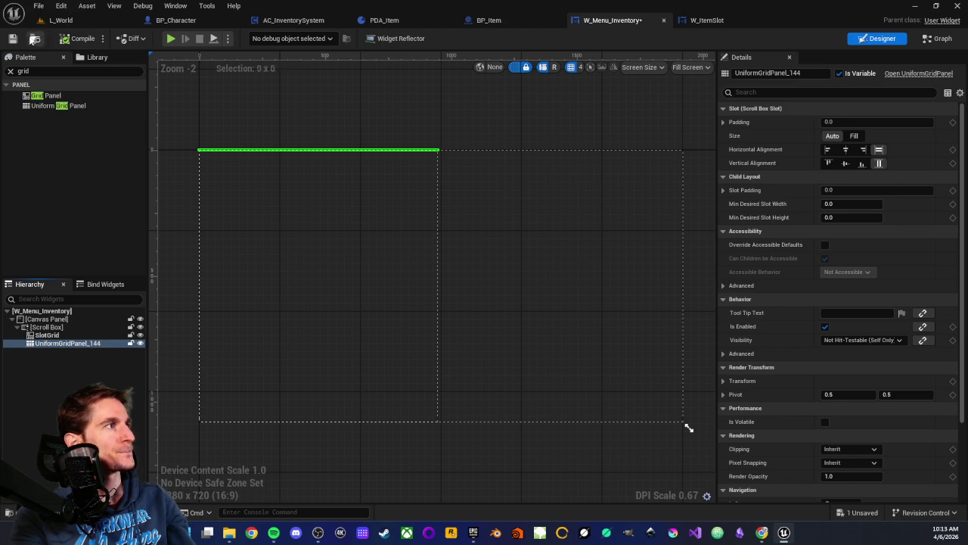
click(73, 20)
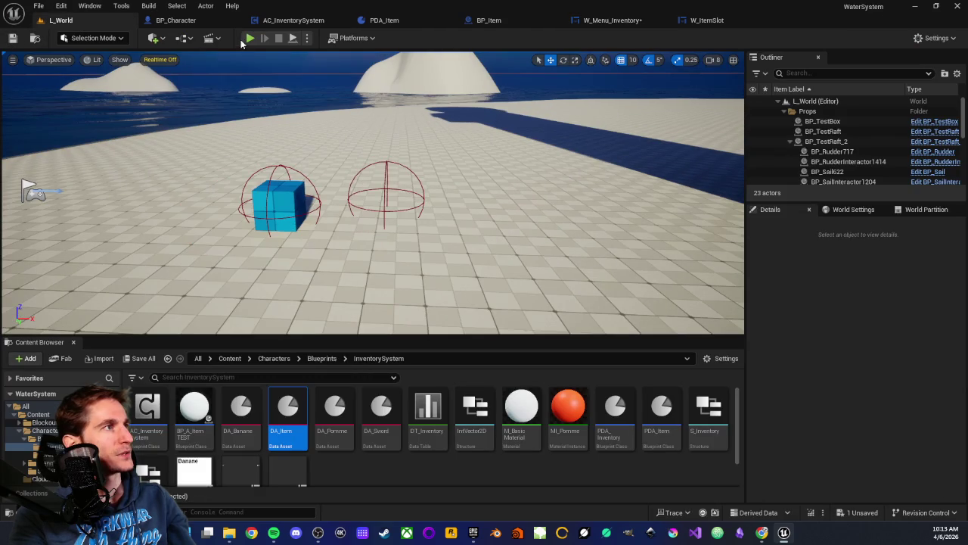
Step: Play-test L_World, pick up two items, and check the Sword, ItemName and Pomme slots
click(250, 39)
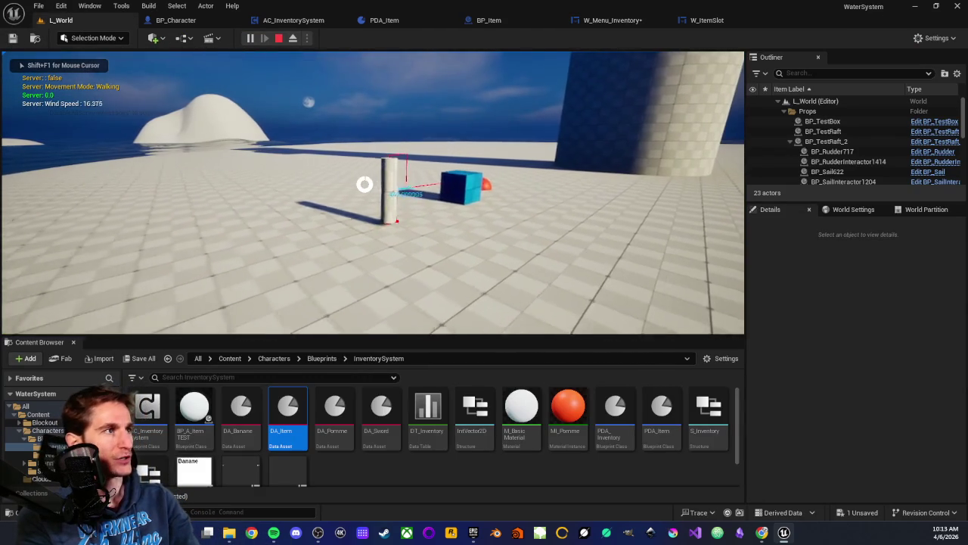
key(e)
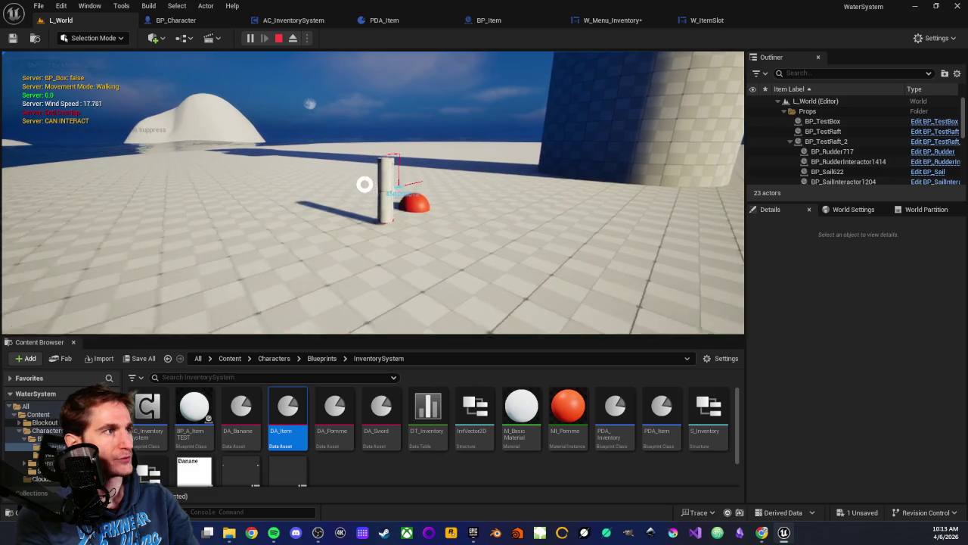
key(e)
key(i)
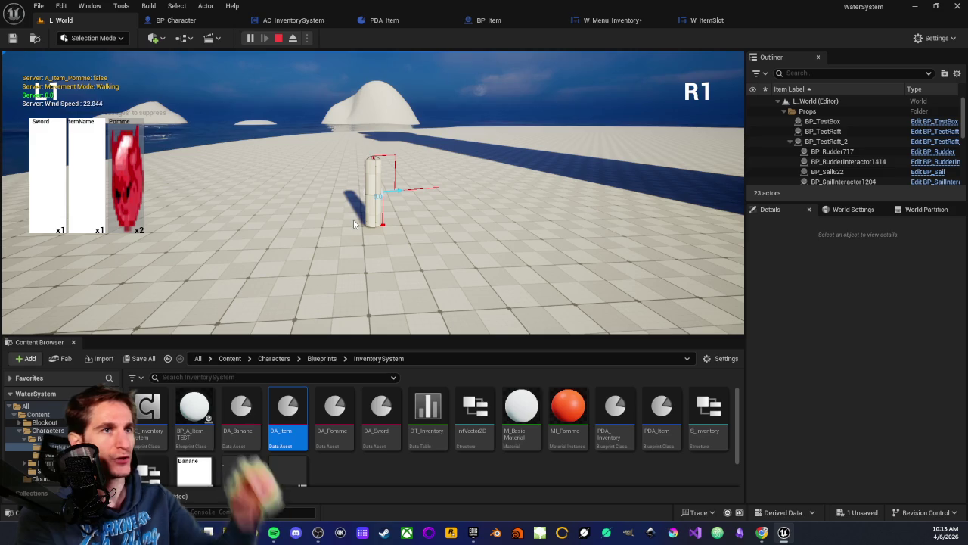
key(i)
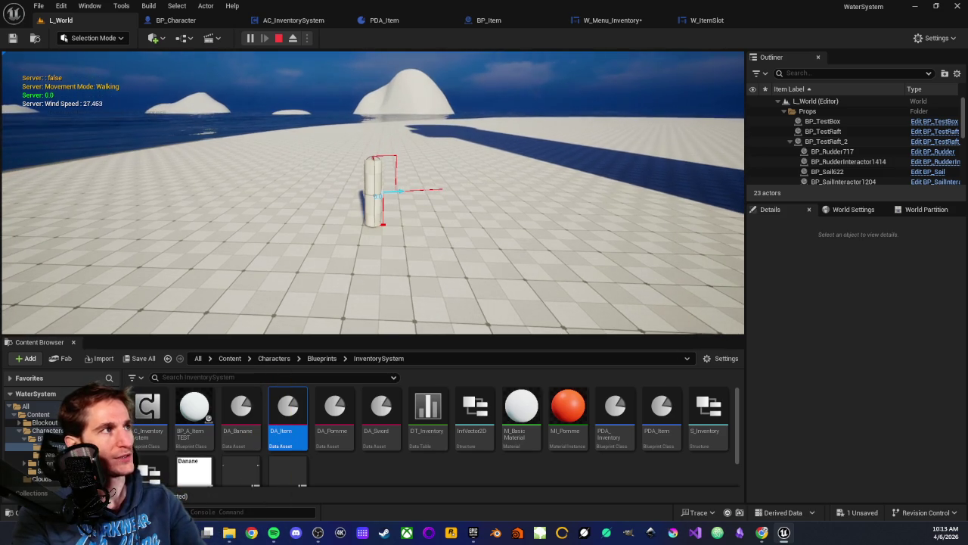
key(Escape)
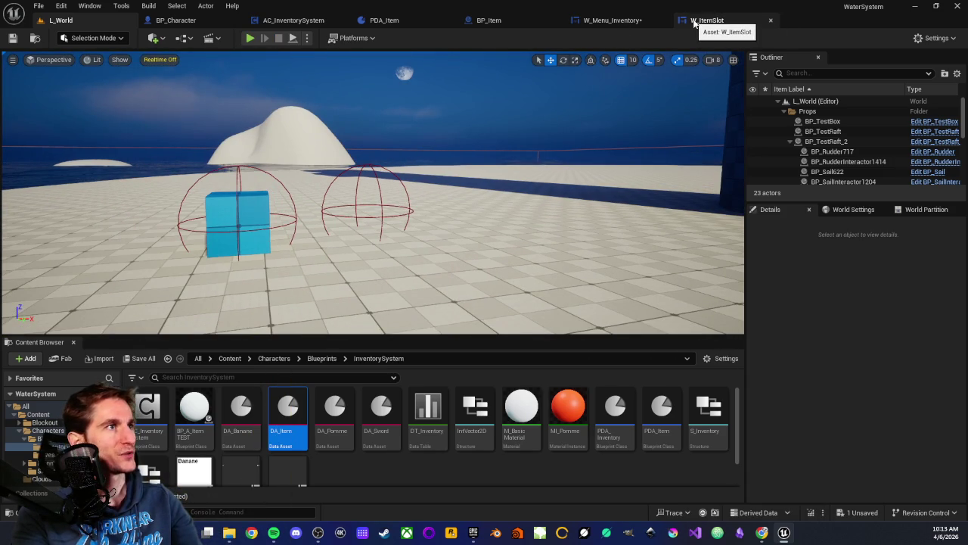
Step: Place a UniformGridPanel_144 getter in the graph and add a Clear Children call from it
click(635, 25)
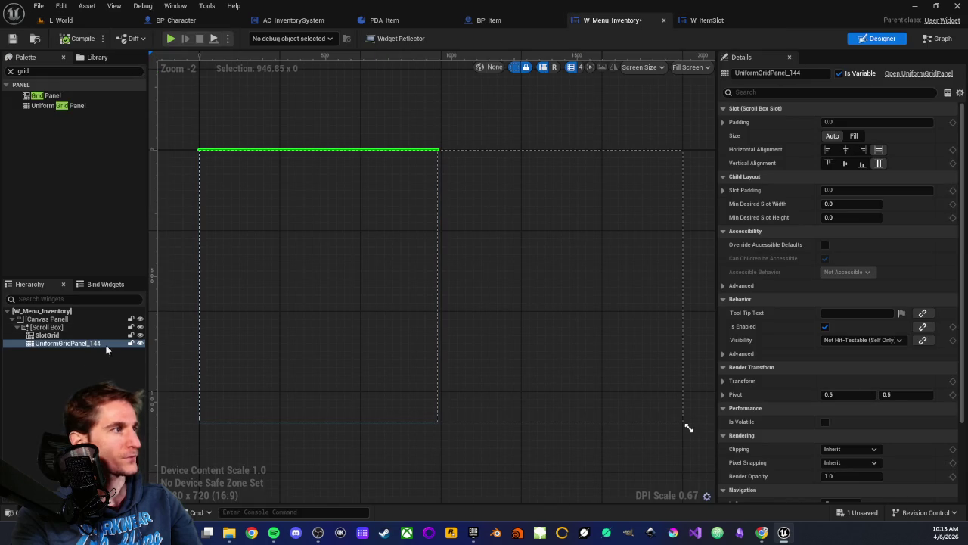
click(47, 343)
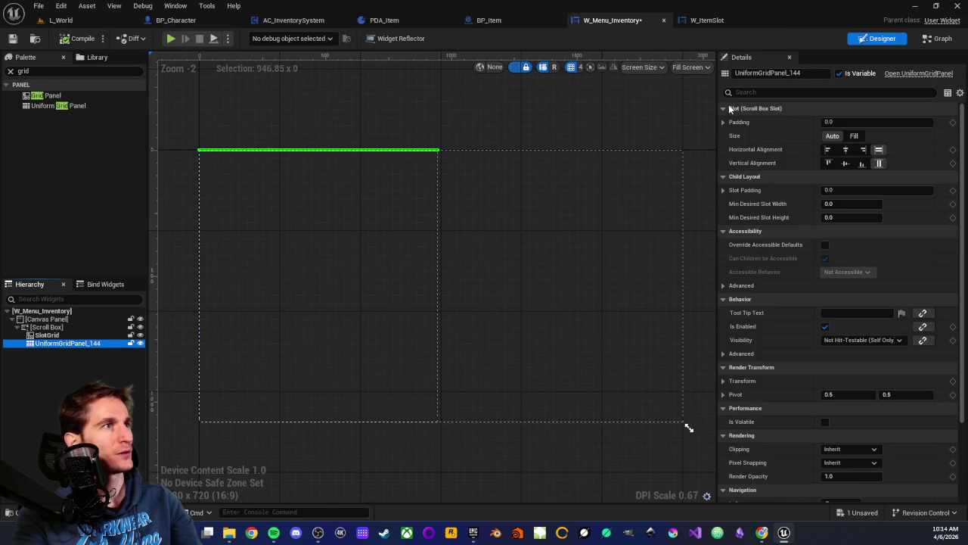
click(938, 38)
scroll(474, 240, down, 3)
scroll(494, 202, up, 2)
scroll(285, 156, up, 2)
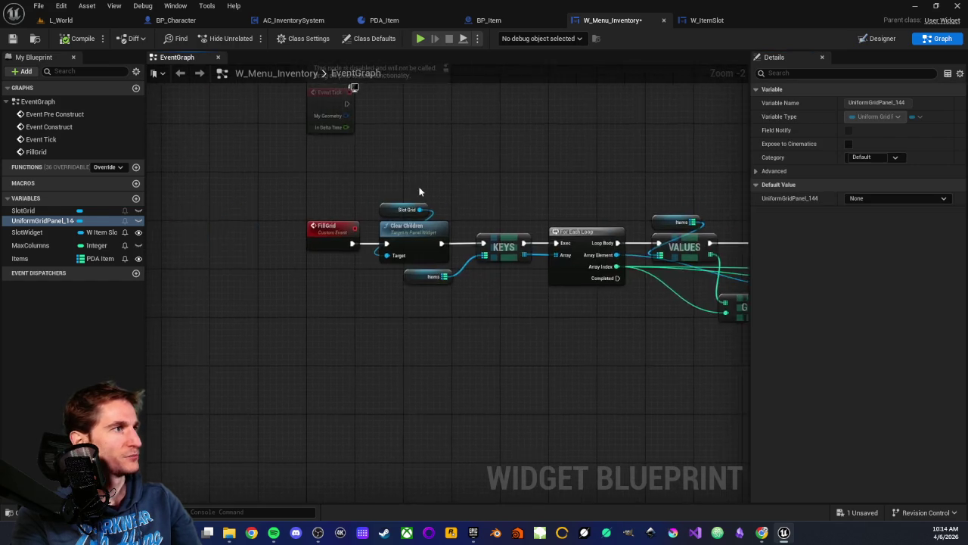
mouse_move(20, 224)
mouse_down()
mouse_move(422, 195)
mouse_move(397, 180)
mouse_move(400, 195)
mouse_move(447, 184)
mouse_move(454, 218)
mouse_up()
text(cle)
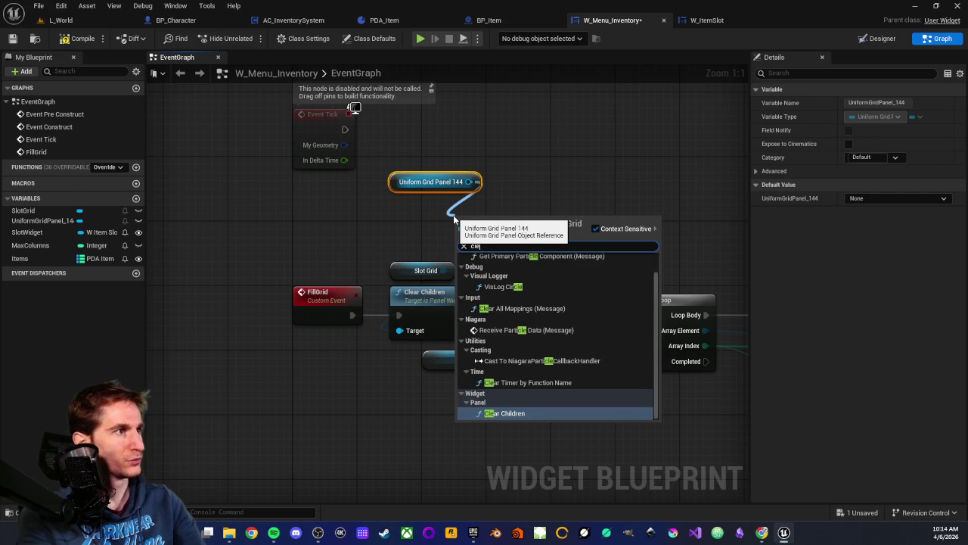
click(496, 413)
Step: Wire FillGrid's execution through the new Clear Children into the KEYS step
mouse_move(465, 233)
mouse_down()
mouse_move(419, 204)
mouse_move(409, 217)
mouse_up()
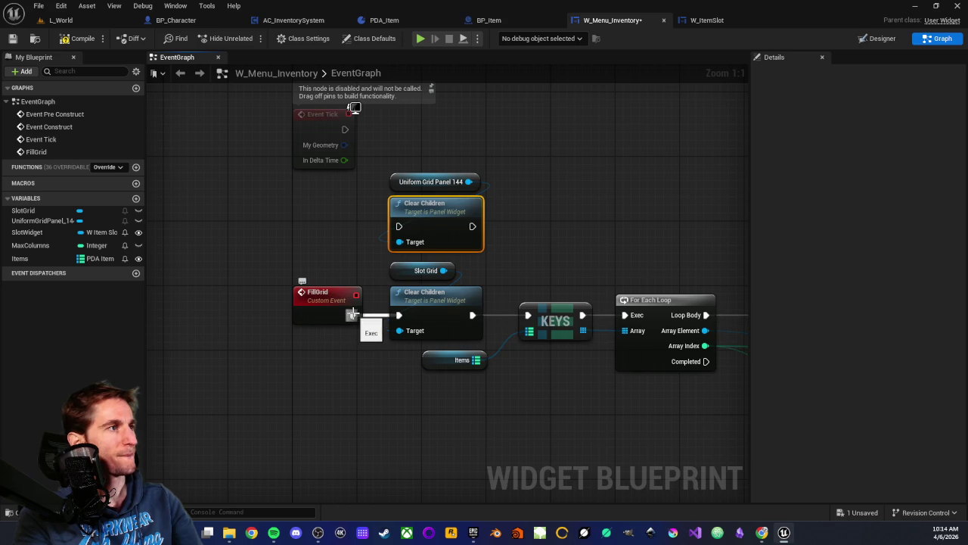
mouse_move(352, 313)
mouse_down()
mouse_move(368, 314)
mouse_move(398, 227)
mouse_up()
drag(473, 226, 528, 315)
scroll(572, 277, down, 2)
mouse_move(573, 277)
mouse_down()
mouse_move(436, 238)
mouse_move(277, 238)
mouse_up()
scroll(389, 219, up, 2)
mouse_move(389, 218)
mouse_down()
mouse_move(336, 193)
mouse_move(497, 396)
mouse_up()
scroll(337, 194, down, 3)
click(497, 395)
scroll(414, 328, up, 4)
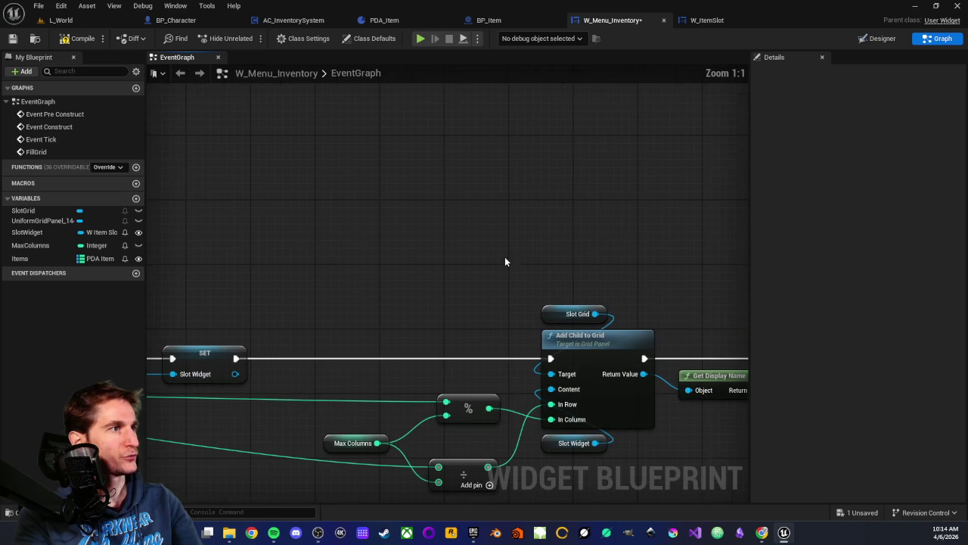
Step: Place a UniformGridPanel_144 getter and an Add Child to Uniform Grid node in the graph
mouse_move(35, 220)
mouse_down()
mouse_move(294, 210)
mouse_move(575, 174)
mouse_move(564, 214)
mouse_up()
click(597, 191)
text(add)
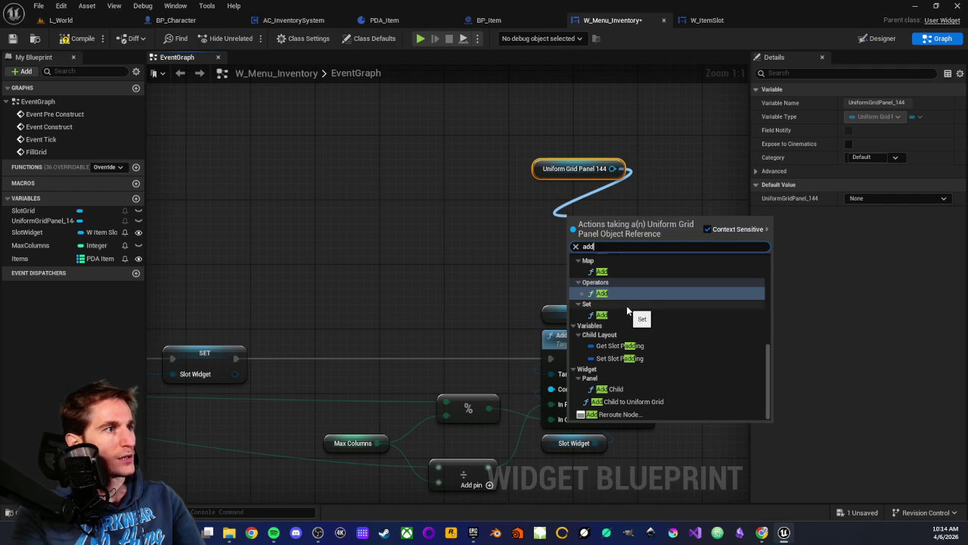
click(616, 401)
drag(621, 232, 589, 199)
drag(547, 133, 572, 167)
drag(576, 201, 584, 177)
drag(512, 237, 485, 232)
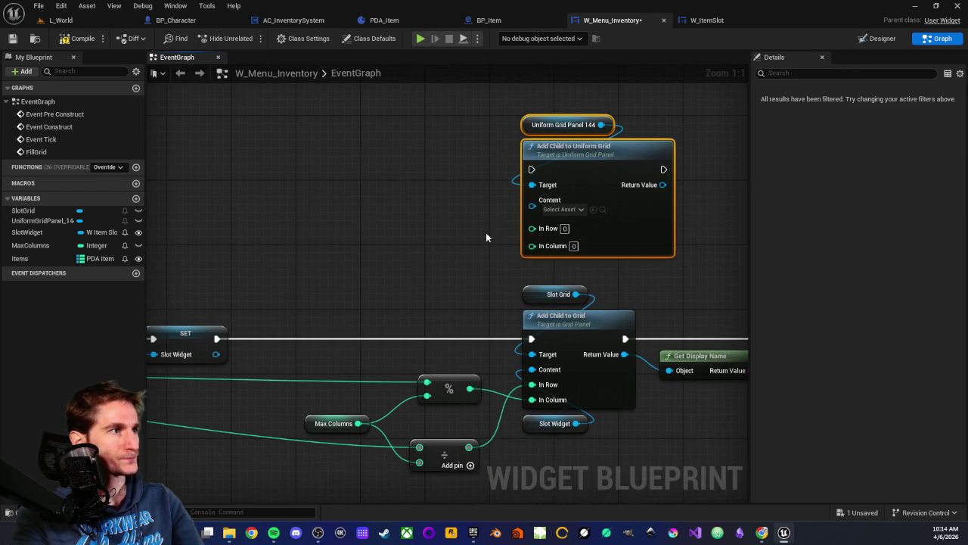
click(479, 194)
drag(428, 307, 458, 300)
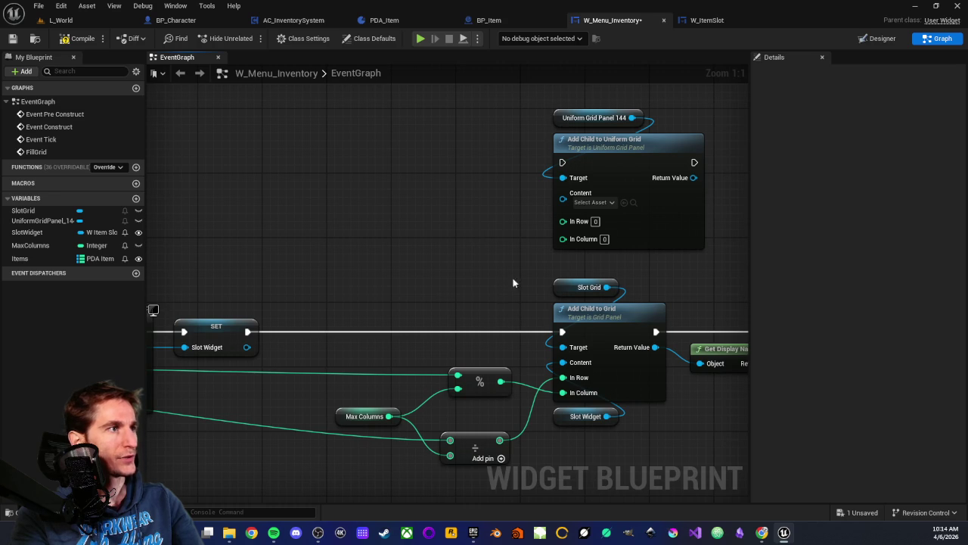
Step: Wire Slot Widget into Content, the divide result into In Row and the modulo into In Column
mouse_move(607, 416)
mouse_down()
mouse_move(535, 201)
mouse_move(562, 199)
mouse_up()
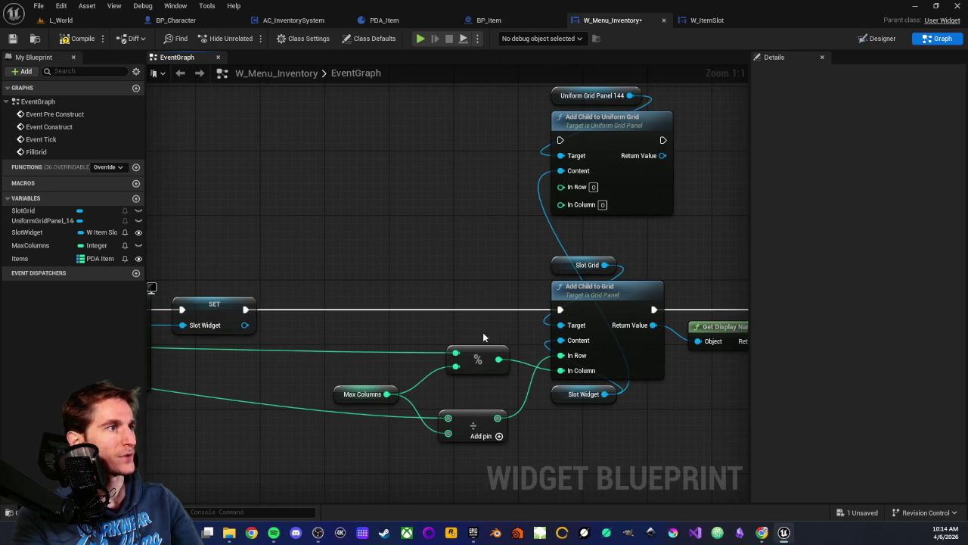
drag(497, 417, 561, 187)
drag(499, 358, 561, 203)
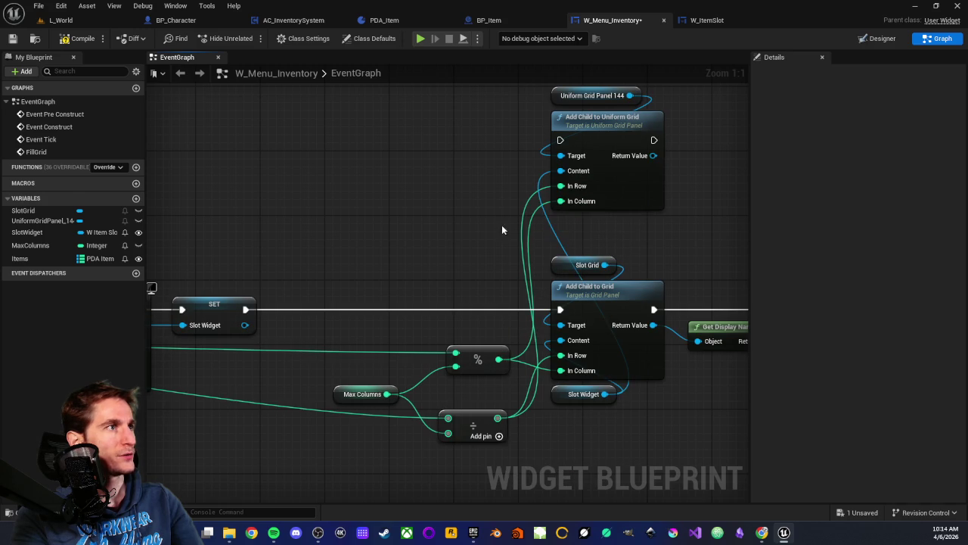
drag(466, 334, 465, 454)
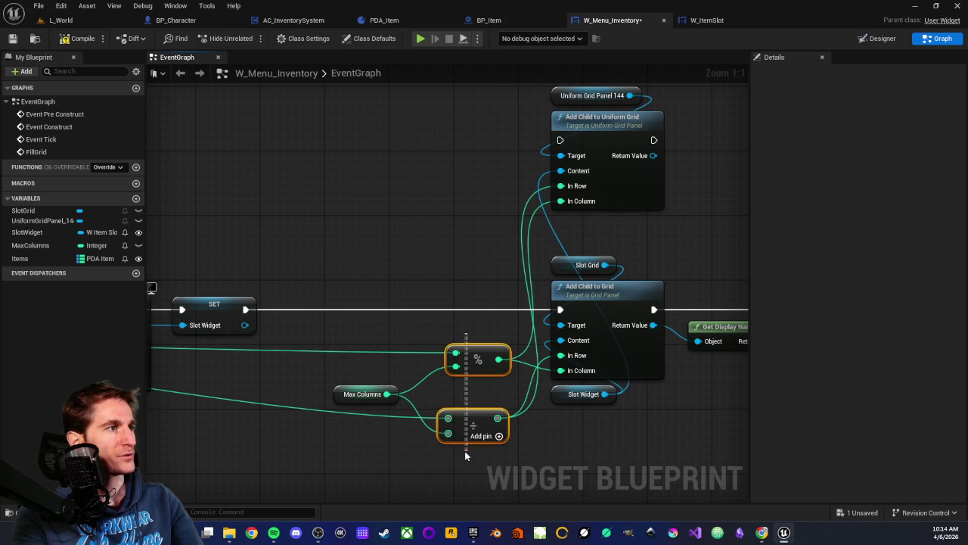
click(437, 472)
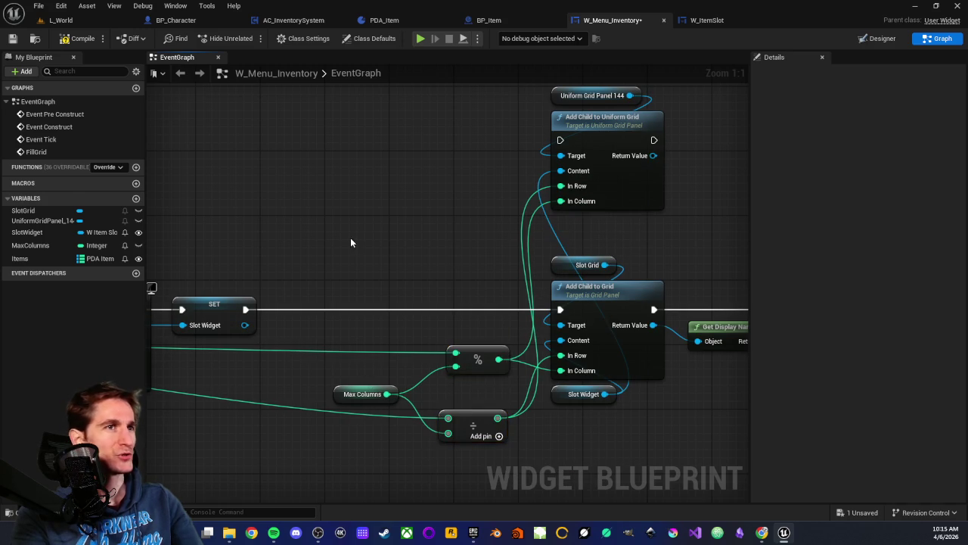
drag(350, 239, 464, 247)
scroll(454, 355, down, 2)
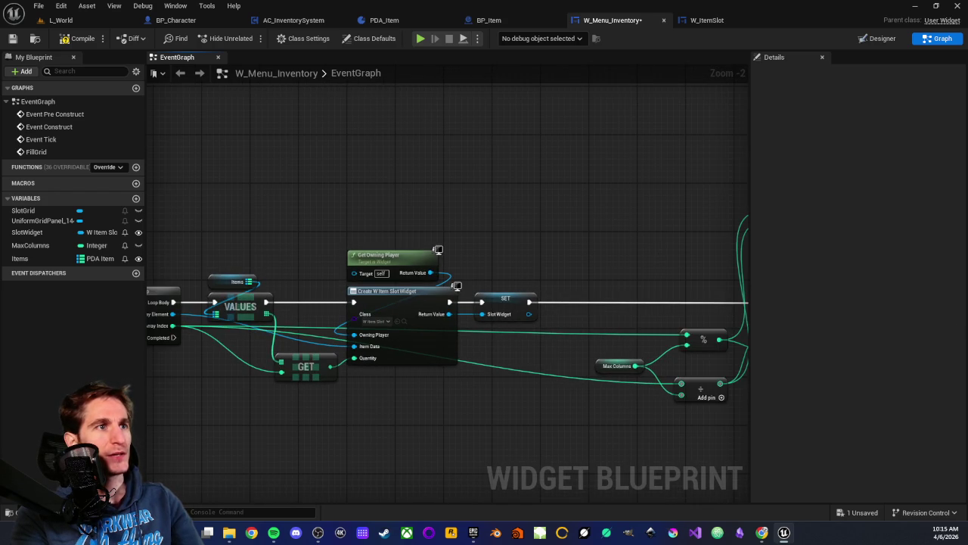
drag(669, 206, 346, 259)
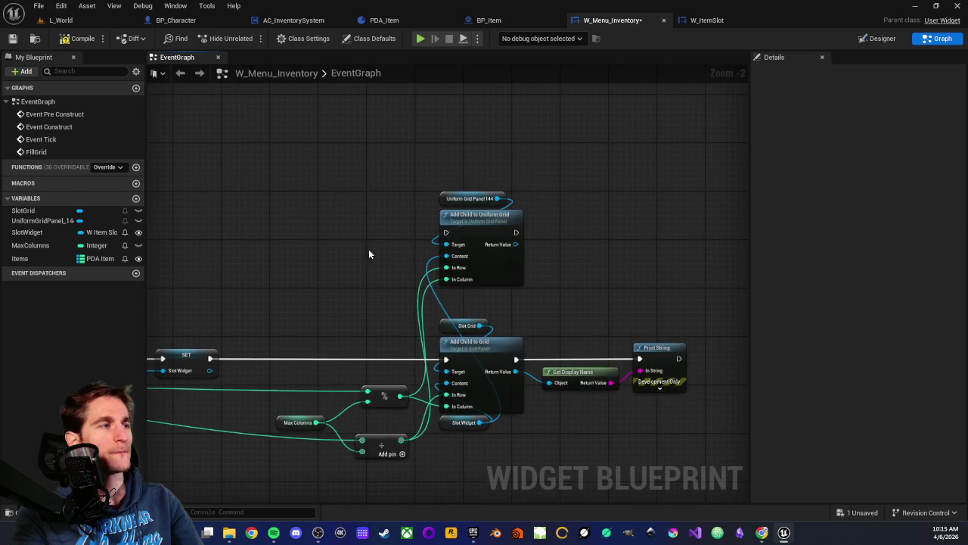
scroll(409, 234, up, 2)
drag(410, 237, 354, 239)
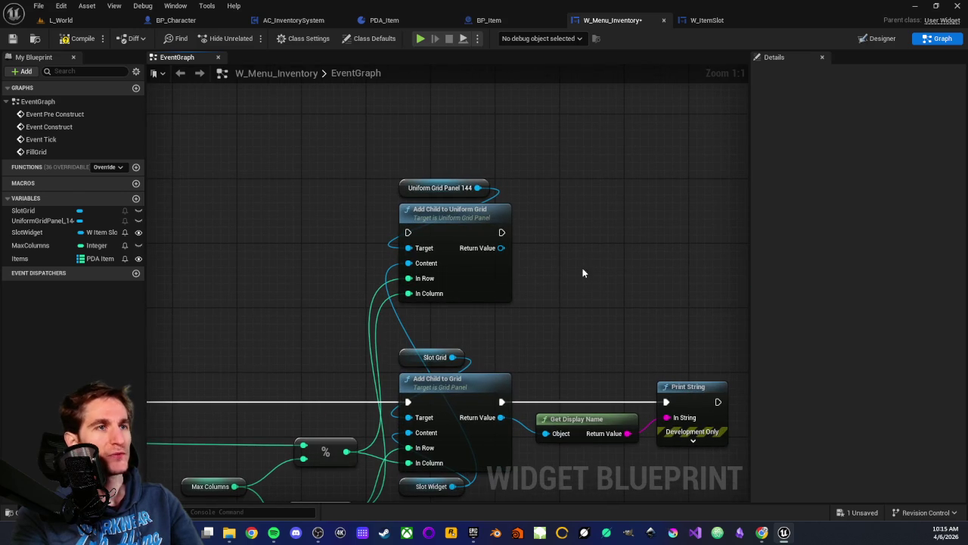
mouse_move(545, 247)
mouse_down()
mouse_move(478, 262)
mouse_move(528, 250)
mouse_up()
scroll(506, 265, down, 1)
scroll(506, 264, up, 1)
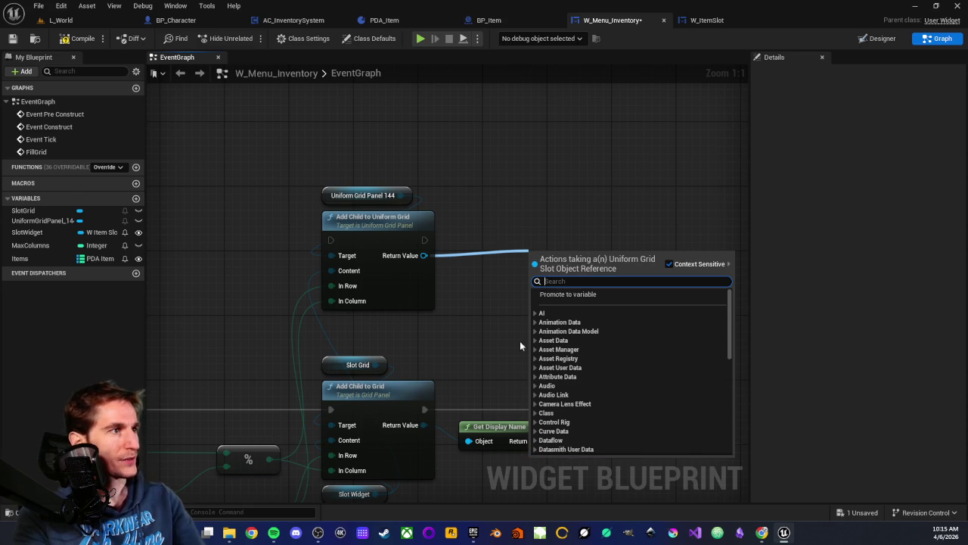
scroll(560, 363, down, 10)
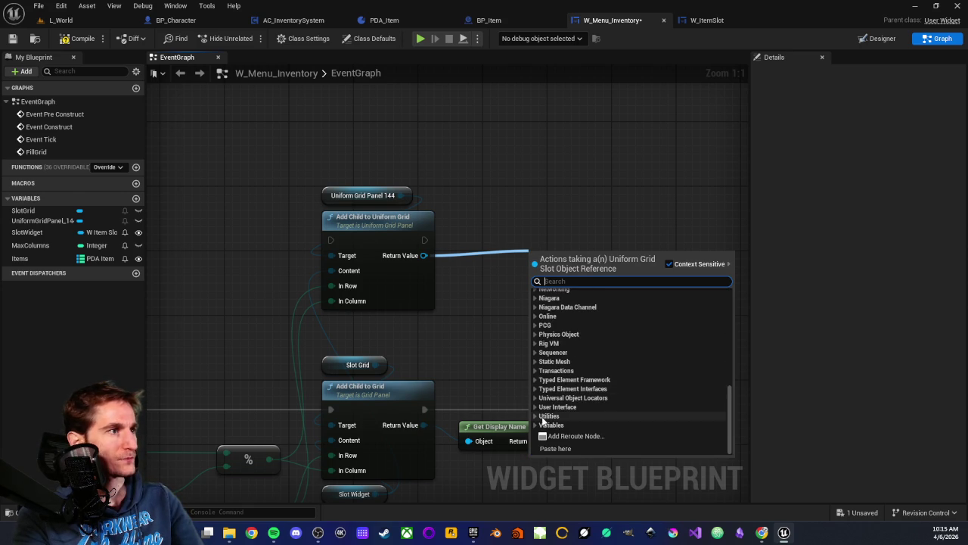
click(535, 425)
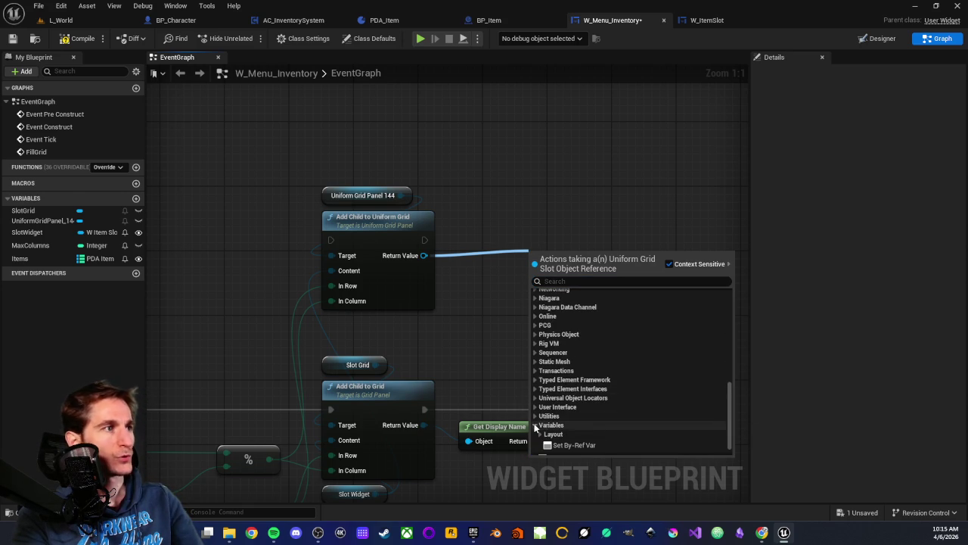
click(538, 425)
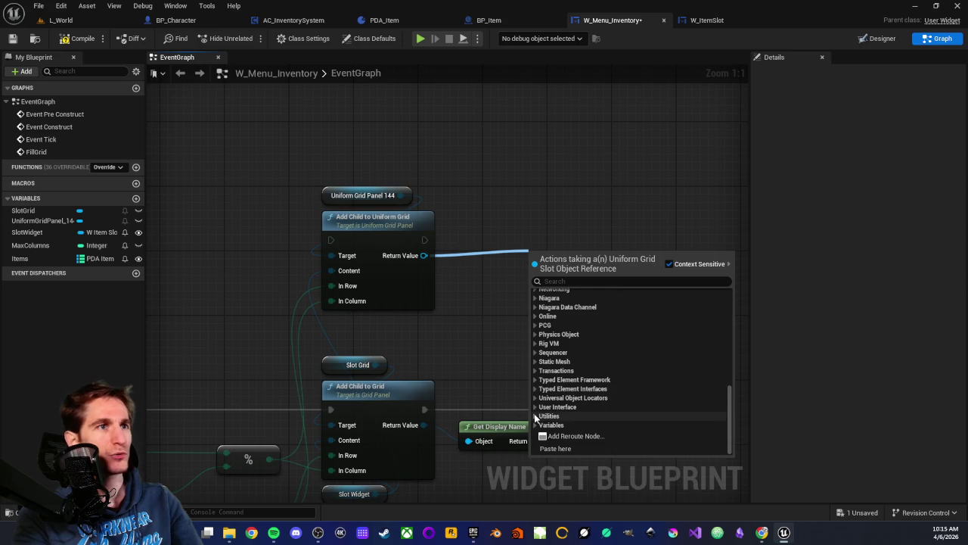
click(535, 417)
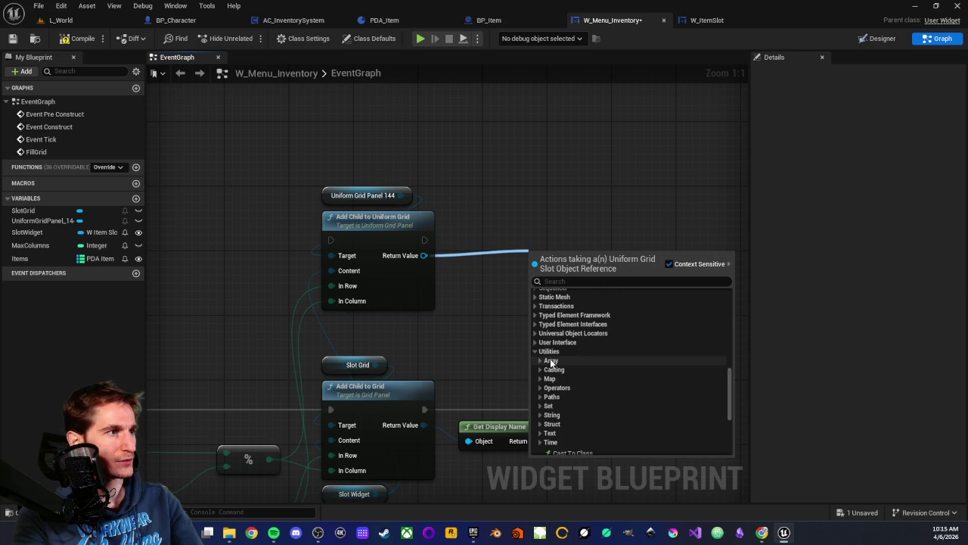
click(536, 351)
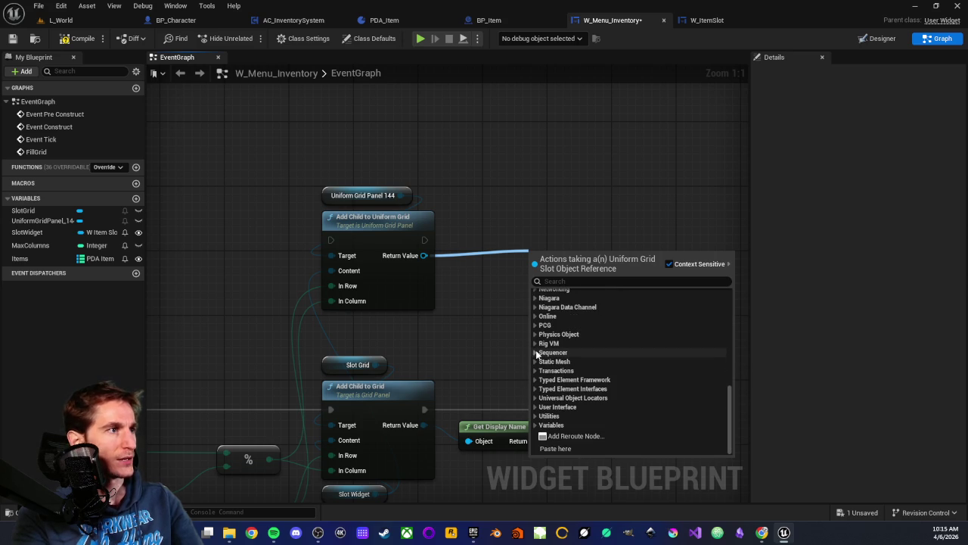
click(534, 406)
click(536, 406)
scroll(561, 329, up, 1)
scroll(560, 333, down, 2)
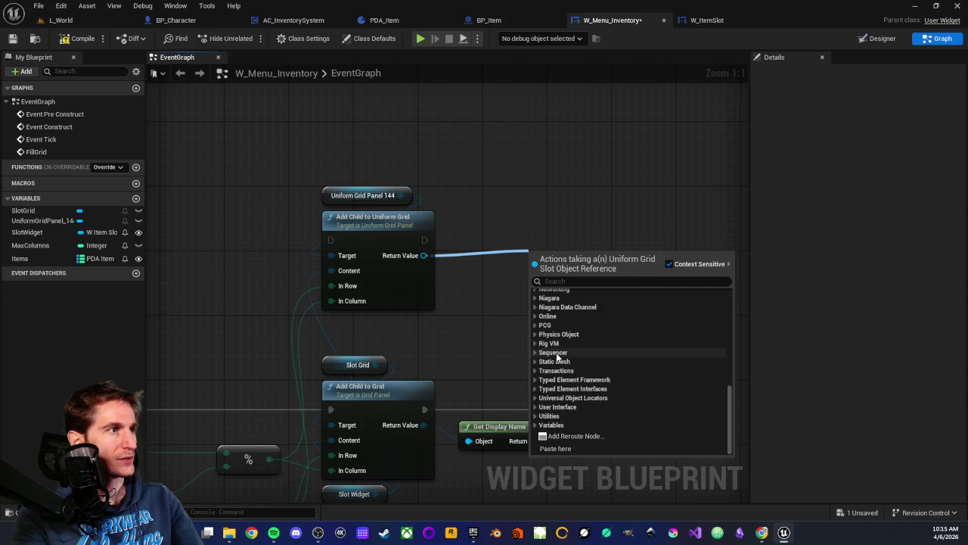
scroll(564, 379, down, 1)
click(537, 403)
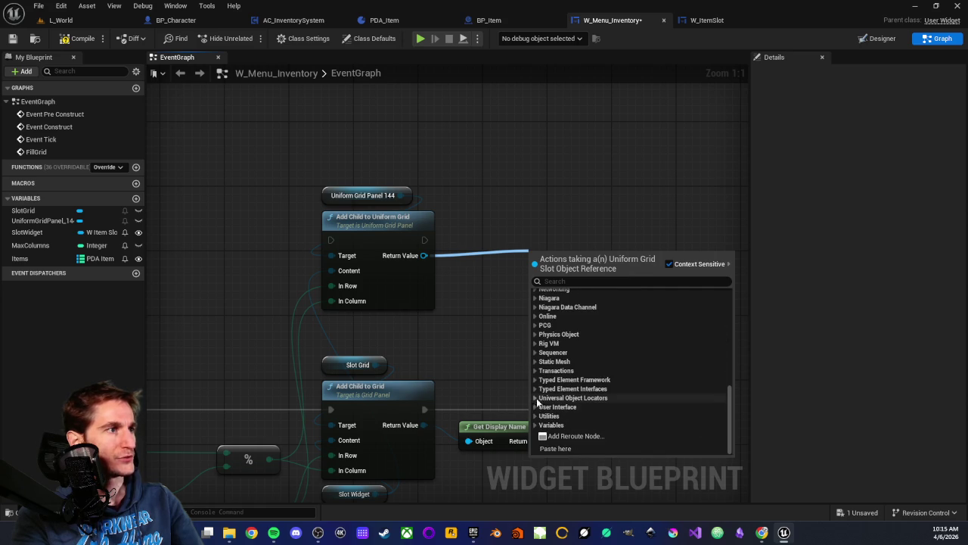
click(537, 417)
scroll(587, 363, down, 2)
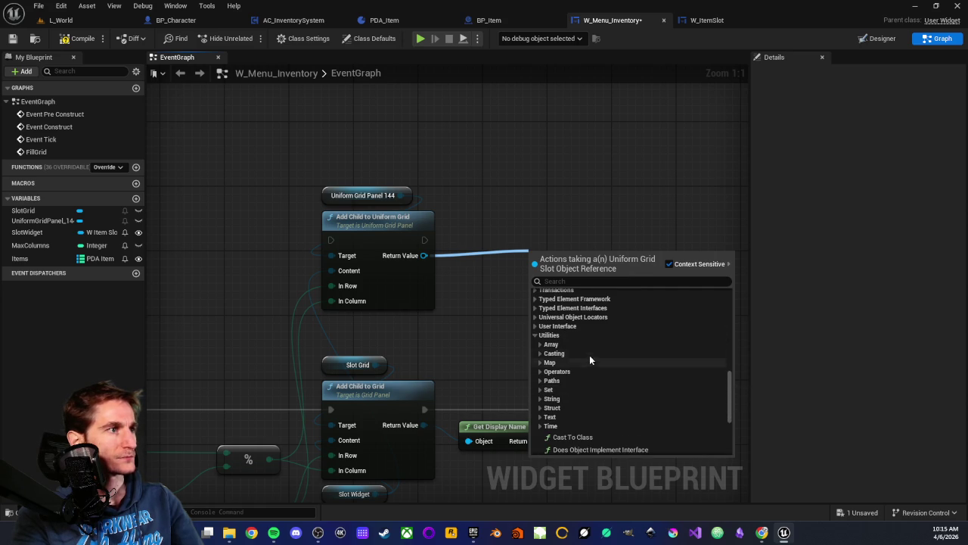
scroll(565, 336, up, 5)
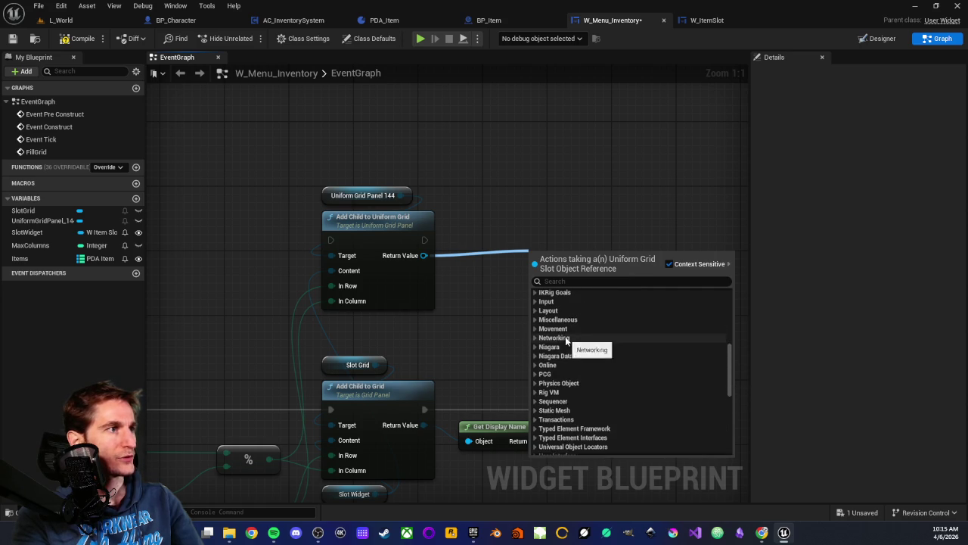
scroll(575, 378, up, 4)
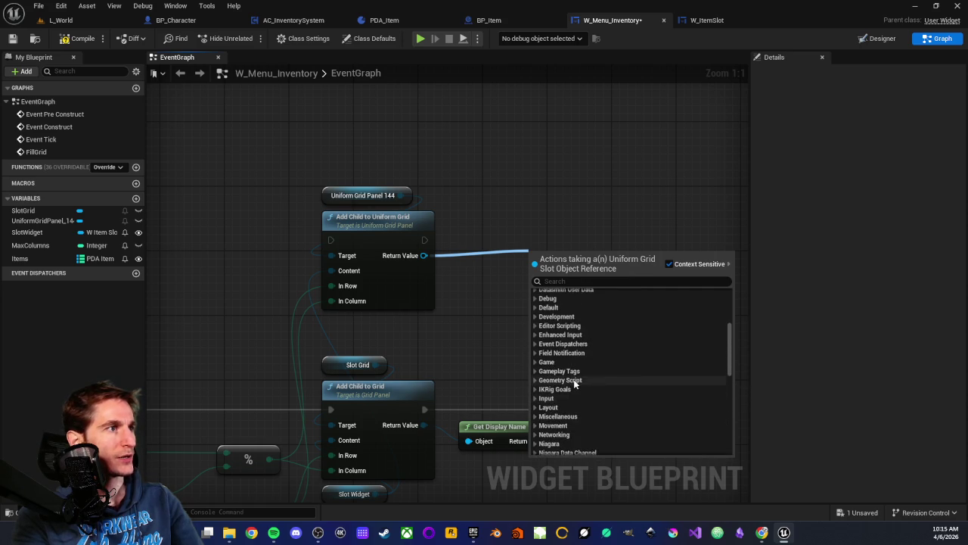
click(504, 321)
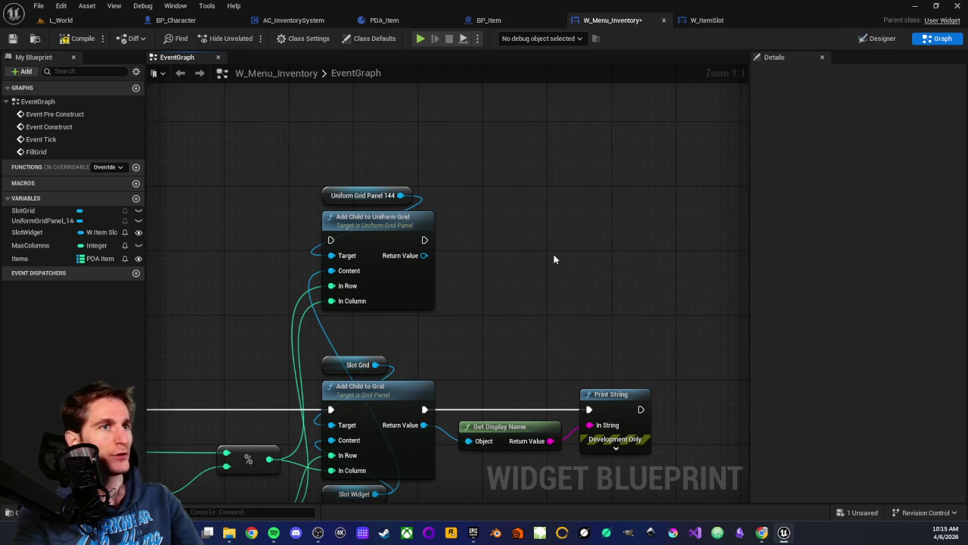
click(878, 38)
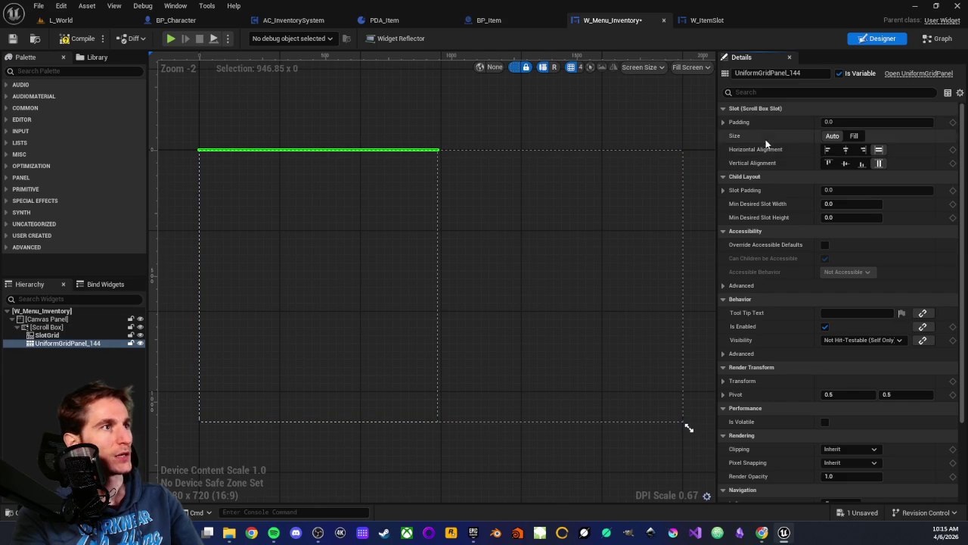
Step: Select SlotGrid, then UniformGridPanel_144 in the Hierarchy, and review its Slot Padding values of 0
click(47, 336)
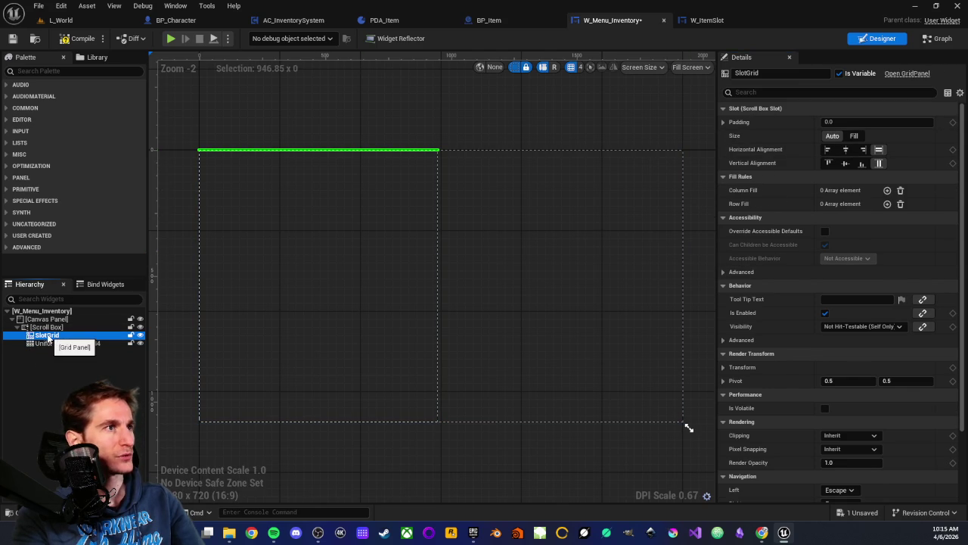
click(52, 343)
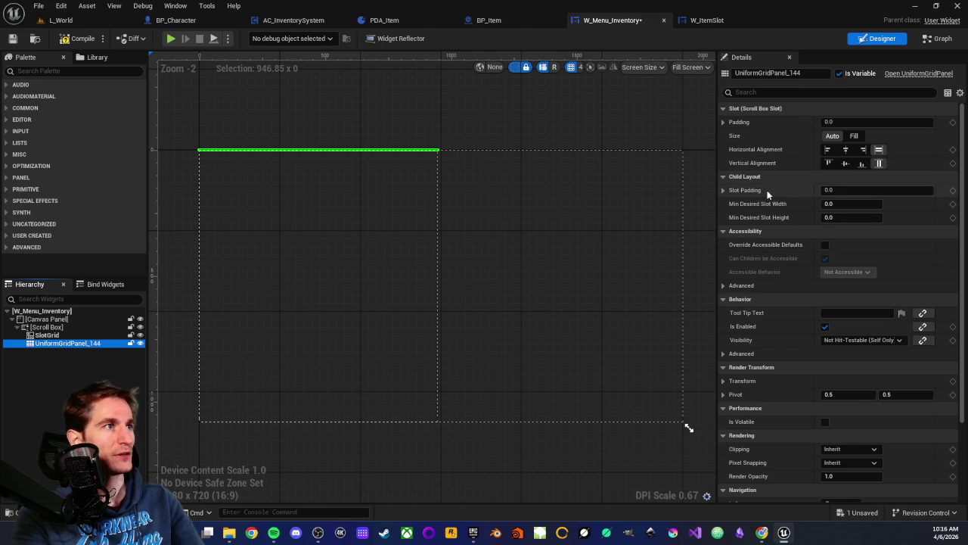
click(724, 190)
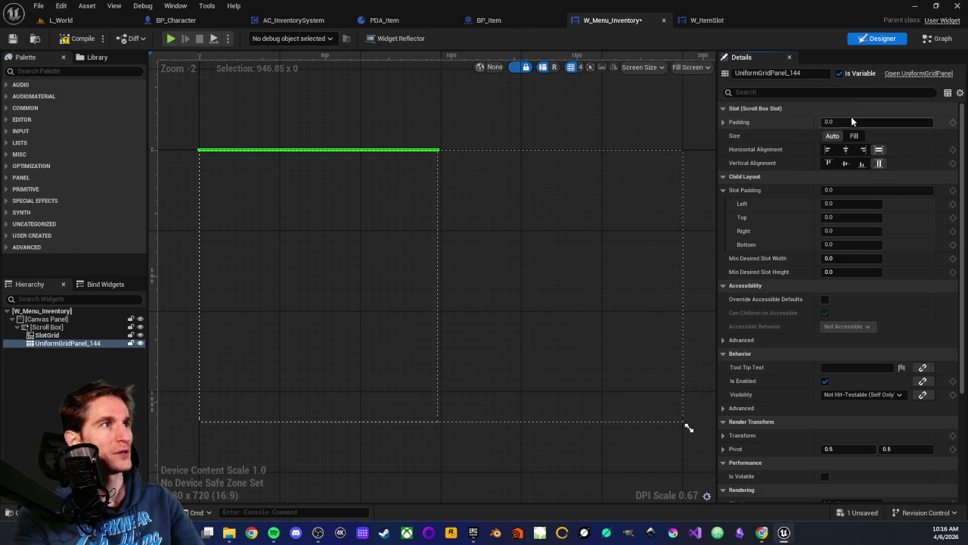
click(723, 190)
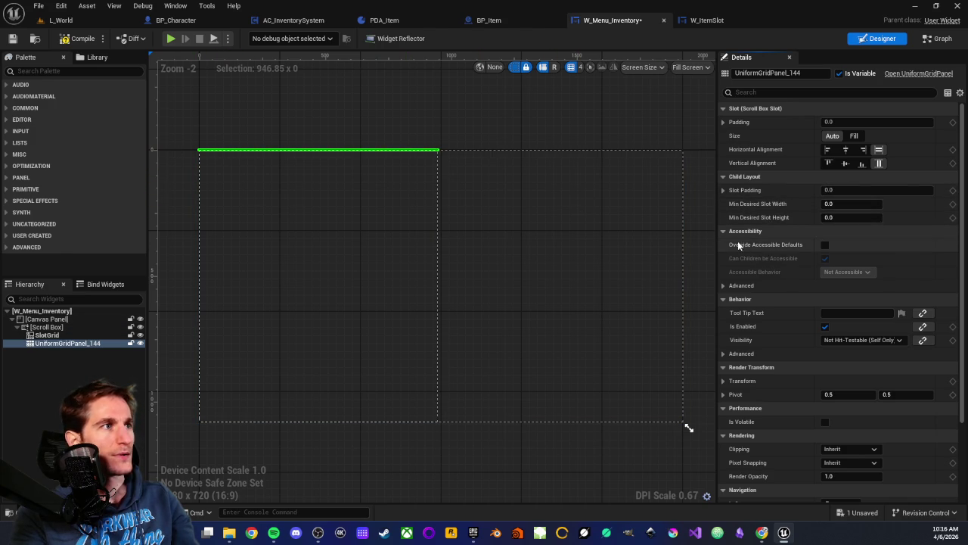
scroll(770, 305, down, 1)
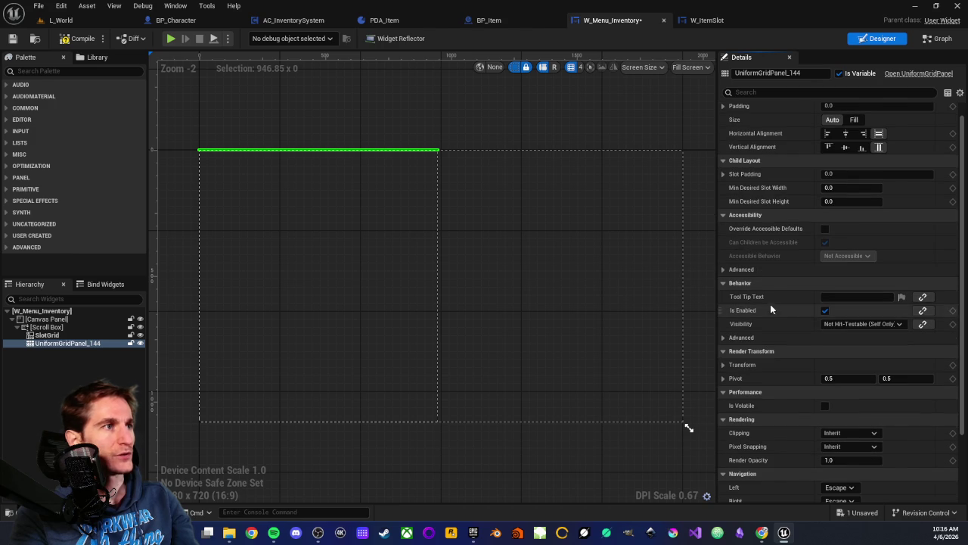
Step: Review UniformGridPanel_144's Render Transform values, then switch to the W_ItemSlot widget showing its 150×150 slot
scroll(789, 295, down, 1)
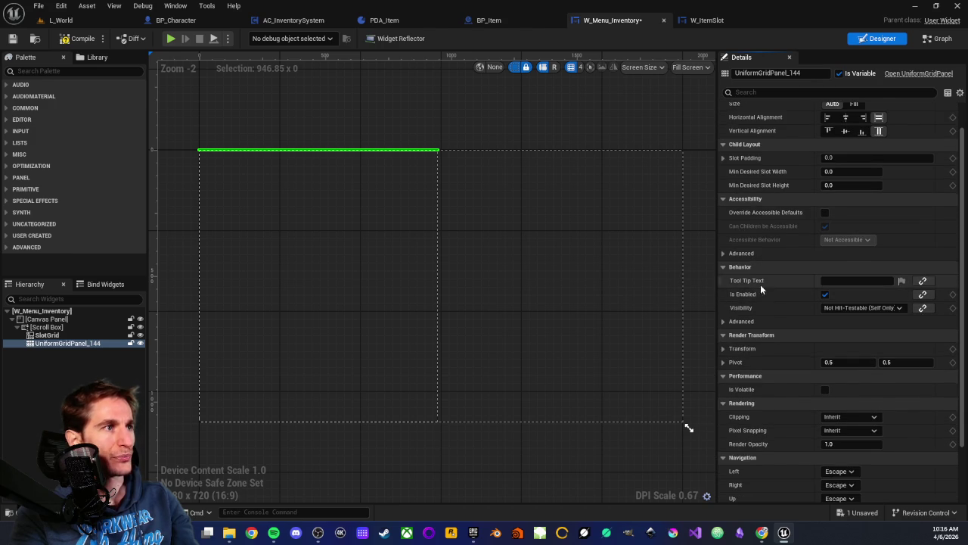
scroll(761, 287, down, 1)
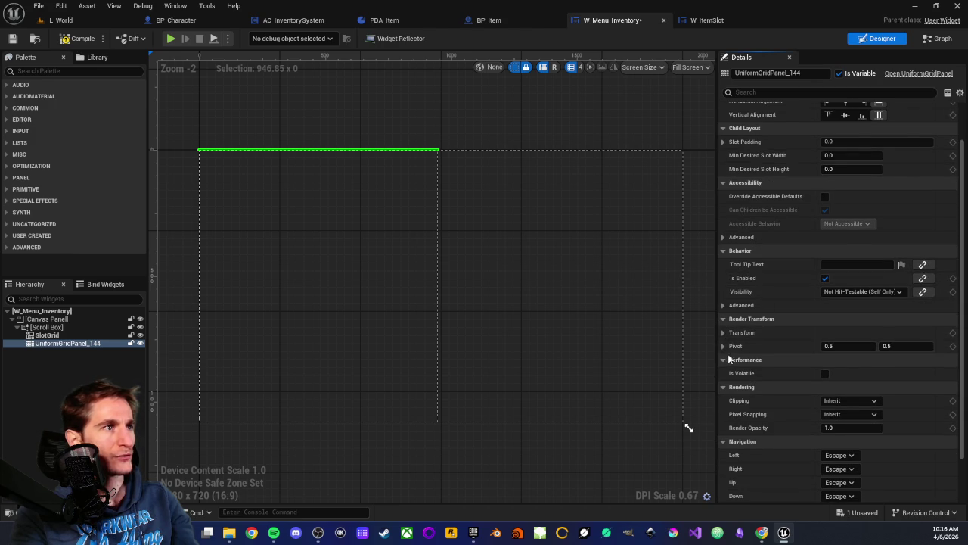
click(723, 333)
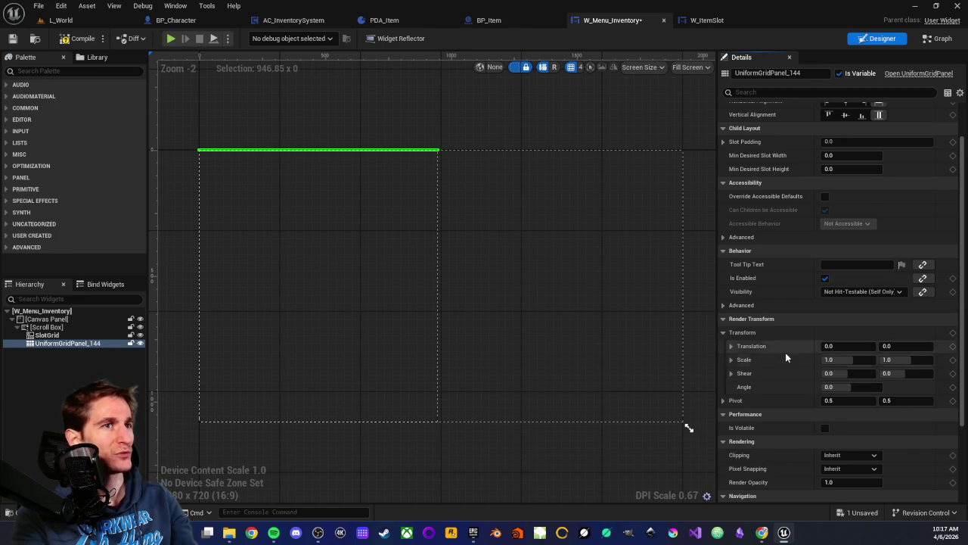
click(724, 333)
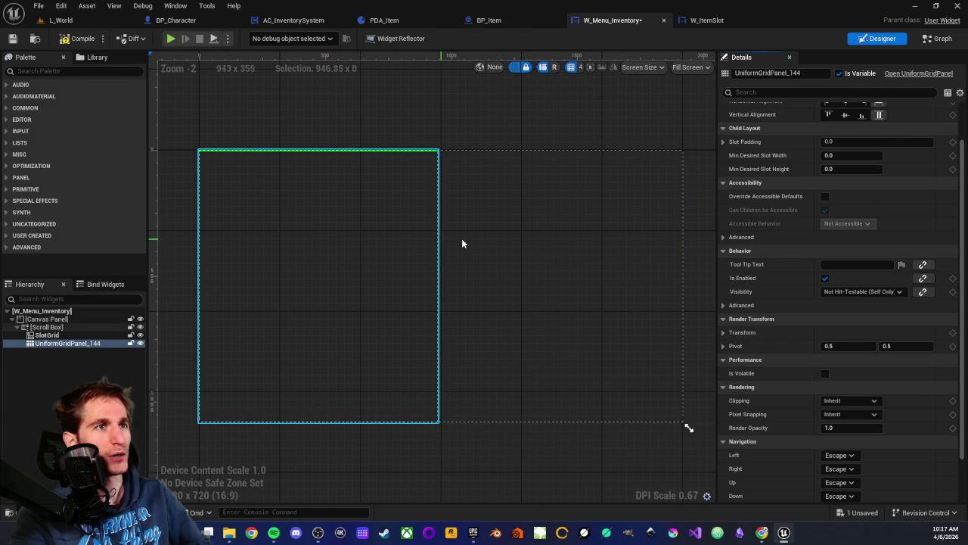
scroll(781, 283, down, 2)
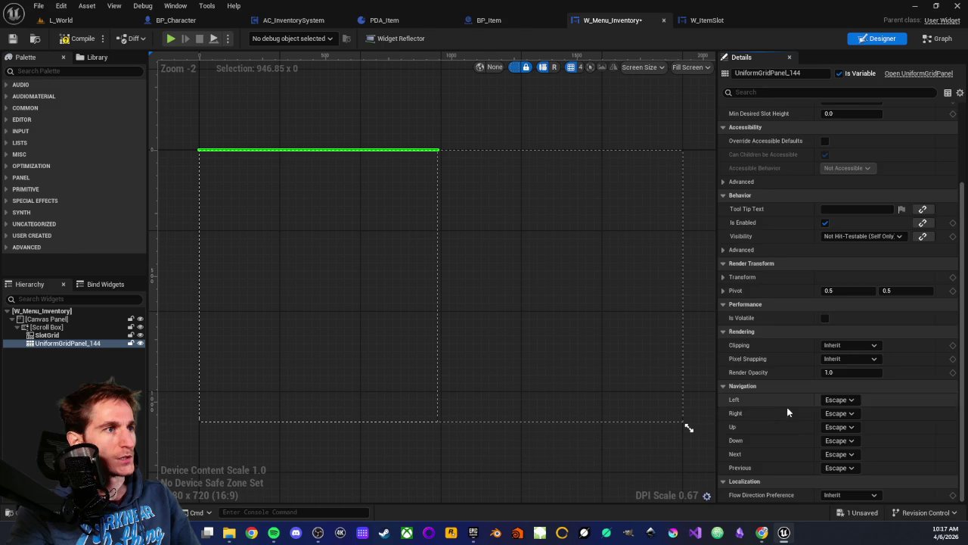
scroll(781, 371, up, 4)
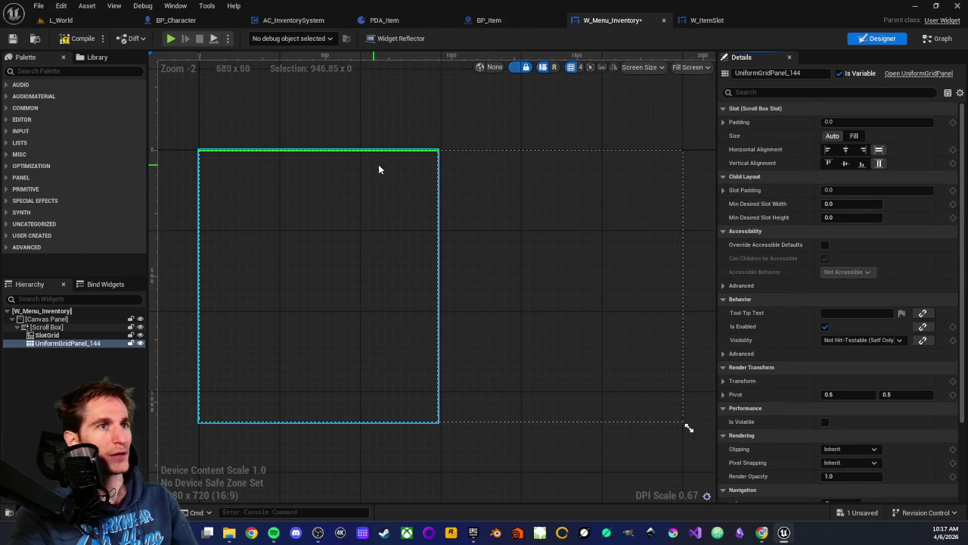
click(707, 20)
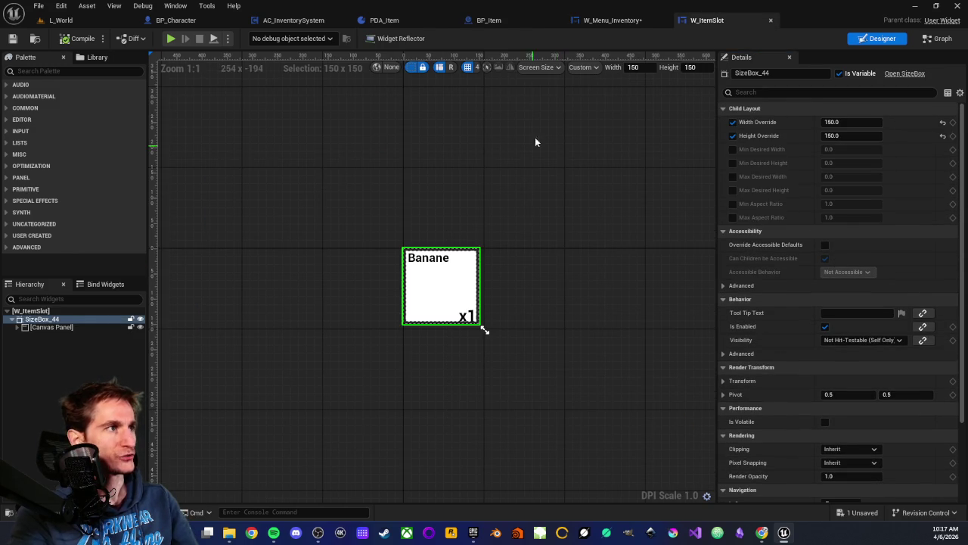
Step: Chain execution from SET Slot Widget through Add Child to Uniform Grid into Print String, then compile
click(614, 20)
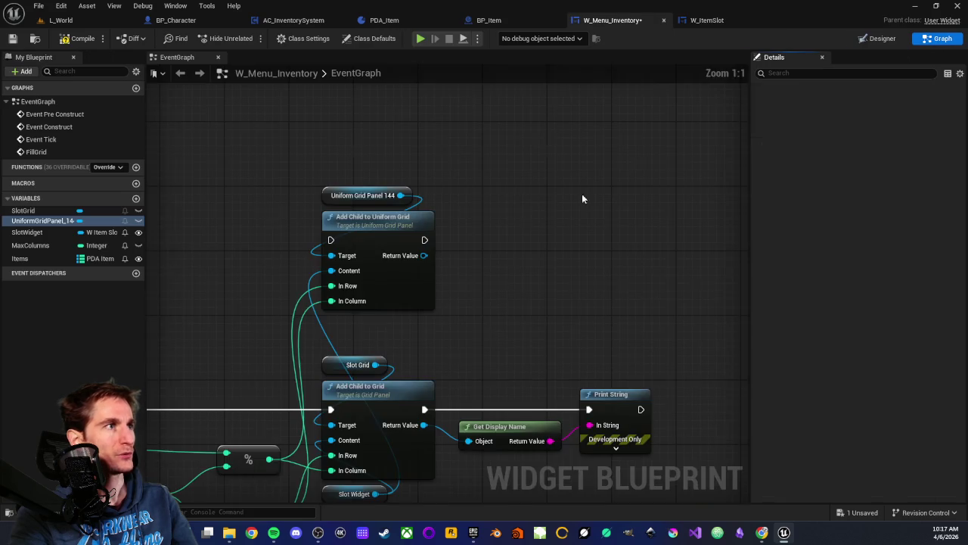
scroll(520, 215, down, 1)
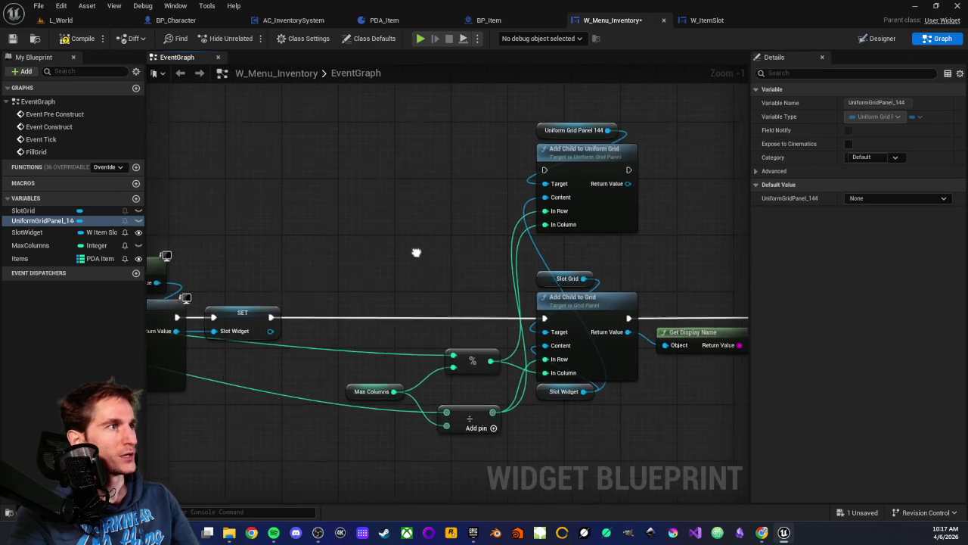
drag(251, 330, 524, 187)
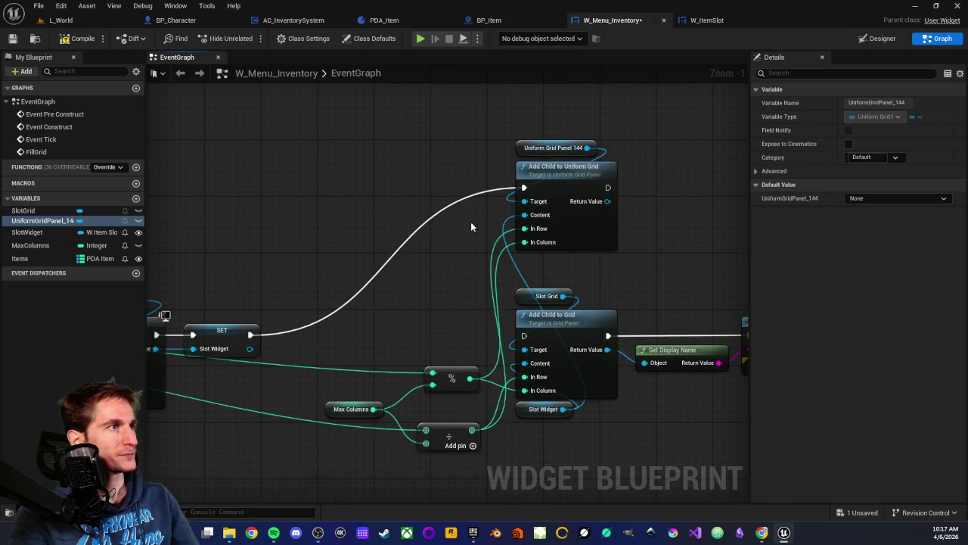
scroll(480, 227, up, 1)
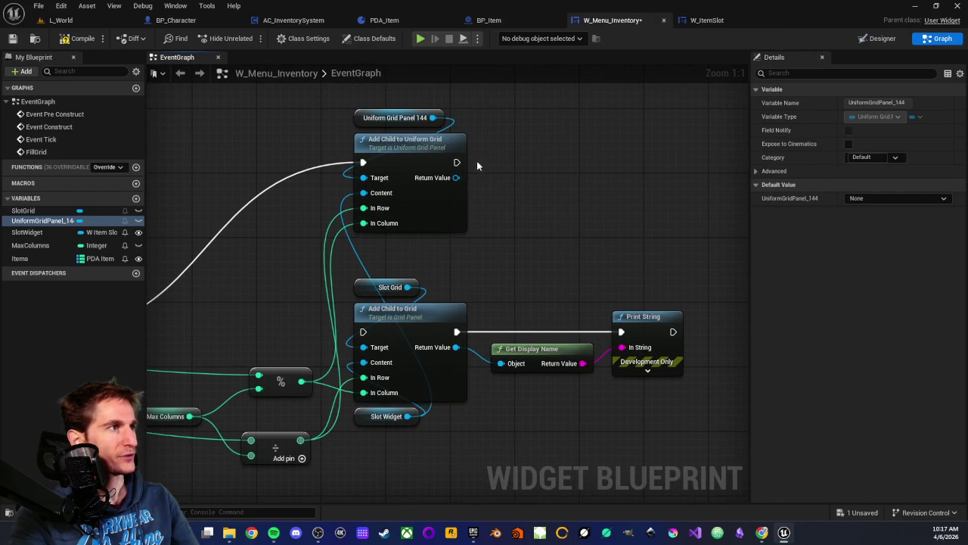
mouse_move(457, 162)
mouse_down()
mouse_move(628, 320)
mouse_move(621, 332)
mouse_up()
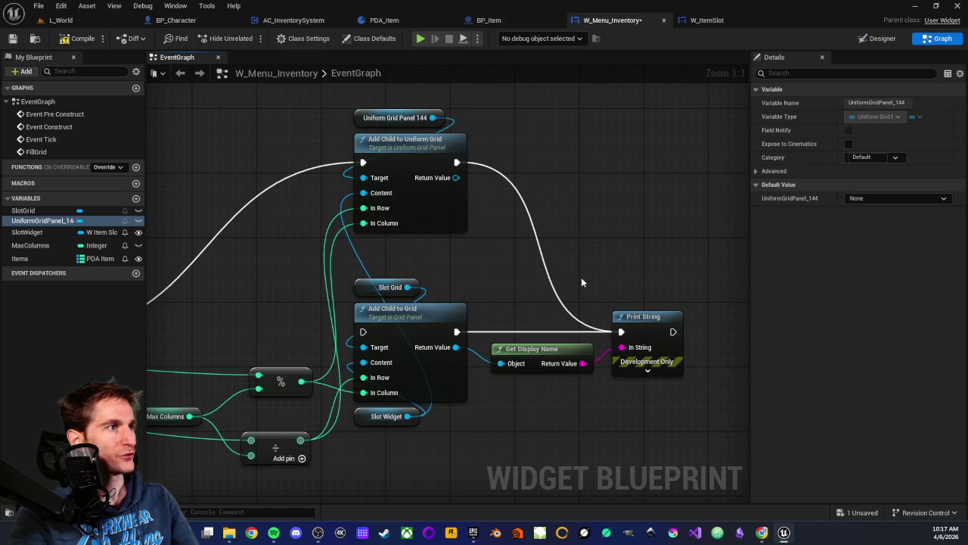
drag(506, 326, 400, 285)
mouse_move(374, 207)
mouse_down()
mouse_move(569, 380)
mouse_move(590, 379)
mouse_move(577, 367)
mouse_up()
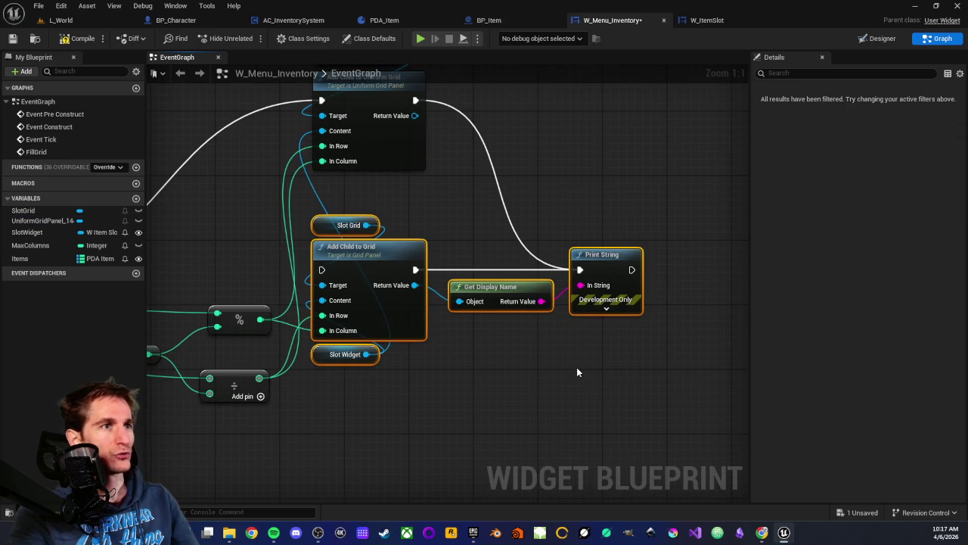
click(577, 366)
click(80, 38)
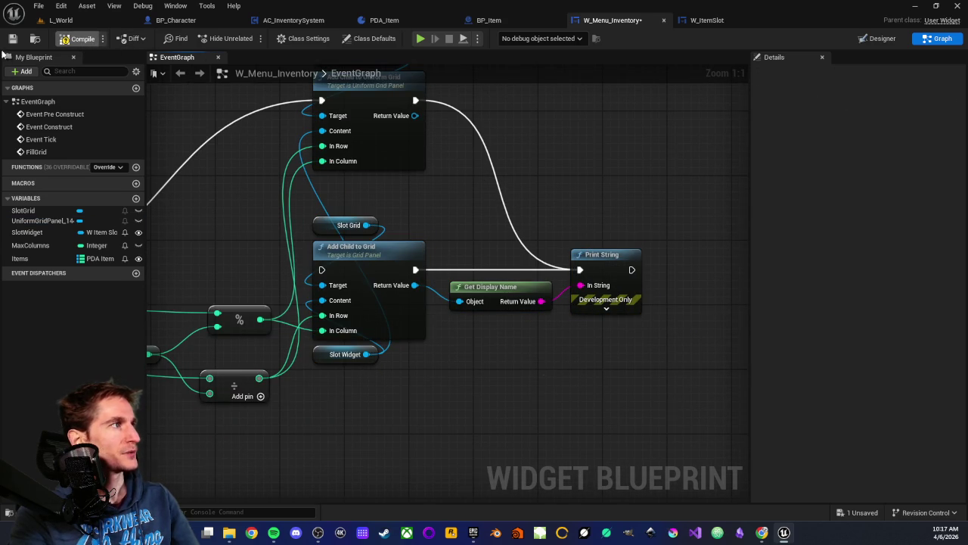
Step: Compile W_Menu_Inventory and look over the grid-filling nodes
click(12, 37)
mouse_move(313, 347)
mouse_down()
mouse_move(469, 322)
mouse_move(535, 338)
mouse_up()
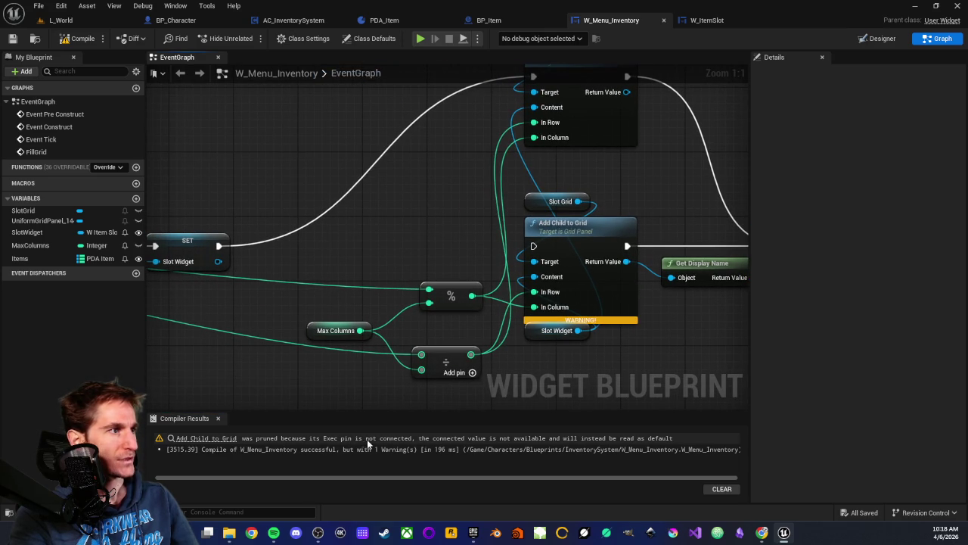
mouse_move(473, 240)
mouse_down()
mouse_move(358, 241)
mouse_move(438, 216)
mouse_move(421, 219)
mouse_move(424, 238)
mouse_up()
mouse_move(502, 351)
mouse_down()
mouse_move(611, 320)
mouse_move(809, 322)
mouse_move(581, 366)
mouse_move(544, 360)
mouse_up()
drag(443, 283, 398, 260)
mouse_move(451, 239)
mouse_down()
mouse_move(411, 244)
mouse_move(648, 195)
mouse_up()
scroll(705, 220, down, 2)
scroll(705, 220, up, 1)
drag(705, 220, 394, 258)
scroll(394, 259, up, 1)
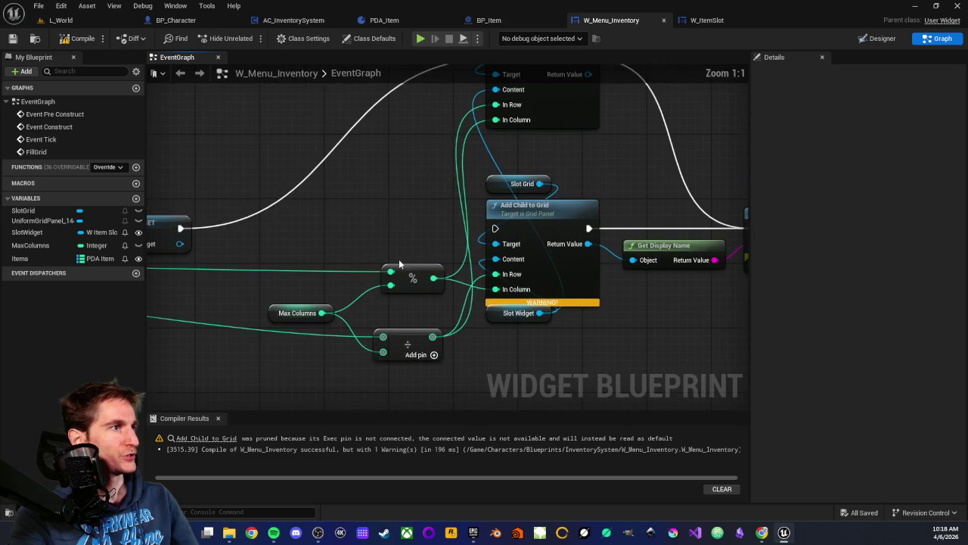
Step: Disconnect Add Child to Grid's In Column and Target inputs and recompile
mouse_move(497, 290)
mouse_down()
mouse_move(503, 299)
mouse_move(442, 276)
mouse_move(484, 254)
mouse_up()
key(Escape)
click(80, 39)
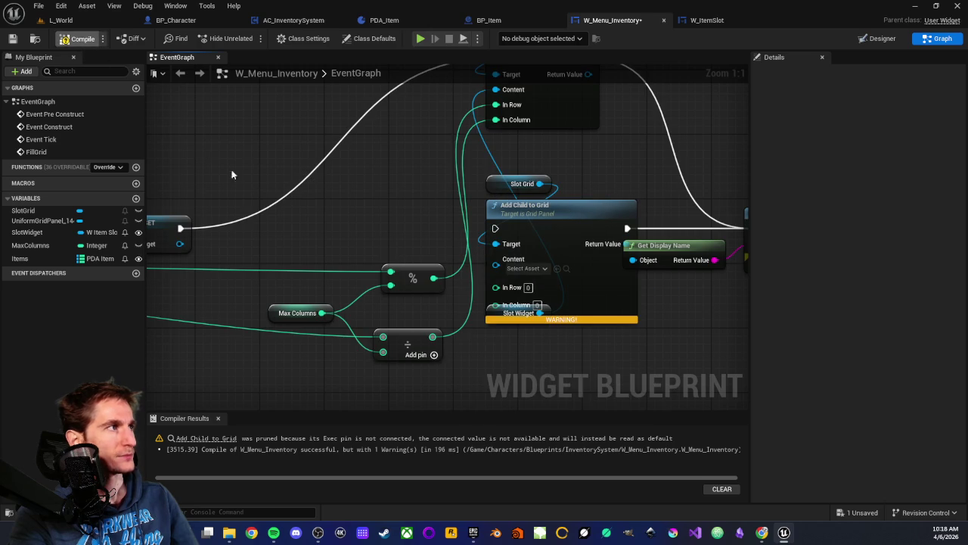
mouse_move(496, 243)
mouse_down()
mouse_move(462, 246)
mouse_move(424, 227)
mouse_up()
click(82, 38)
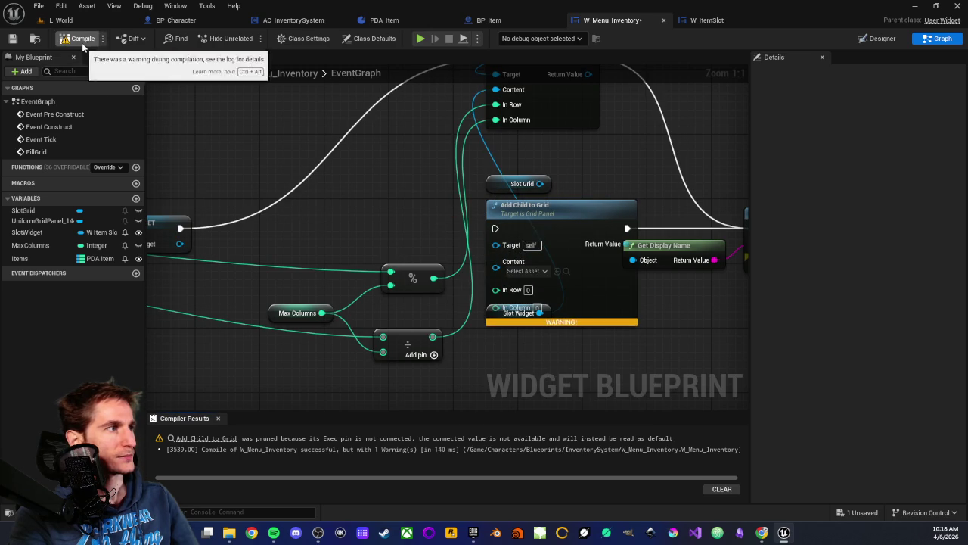
Step: Recompile and jump from the compiler warning to the pruned Add Child to Grid node
mouse_move(597, 234)
mouse_down()
mouse_move(526, 234)
mouse_move(715, 231)
mouse_move(476, 187)
mouse_move(680, 179)
mouse_up()
scroll(556, 230, down, 3)
scroll(432, 222, up, 3)
scroll(485, 260, up, 2)
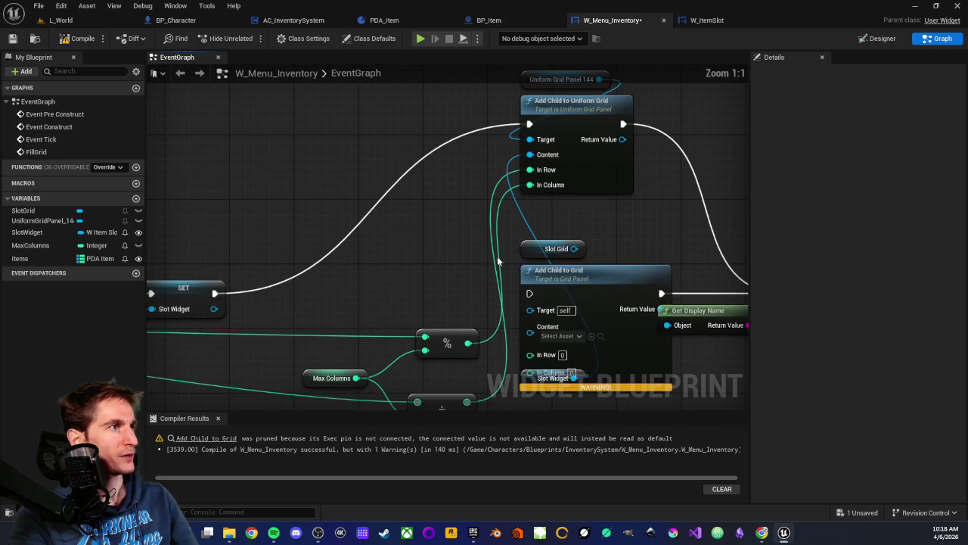
scroll(644, 228, down, 1)
drag(643, 228, 517, 233)
click(82, 39)
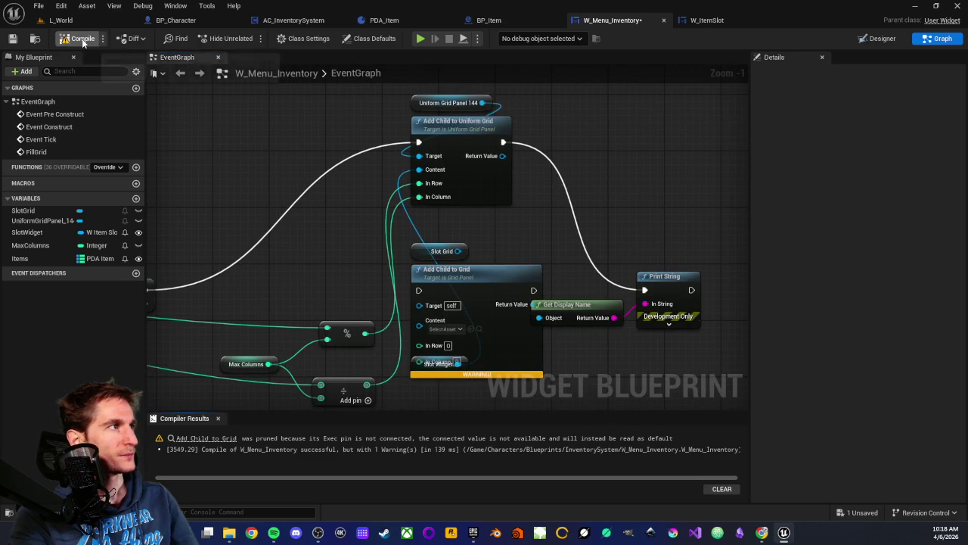
mouse_move(321, 256)
mouse_down()
mouse_move(340, 256)
mouse_move(354, 287)
mouse_up()
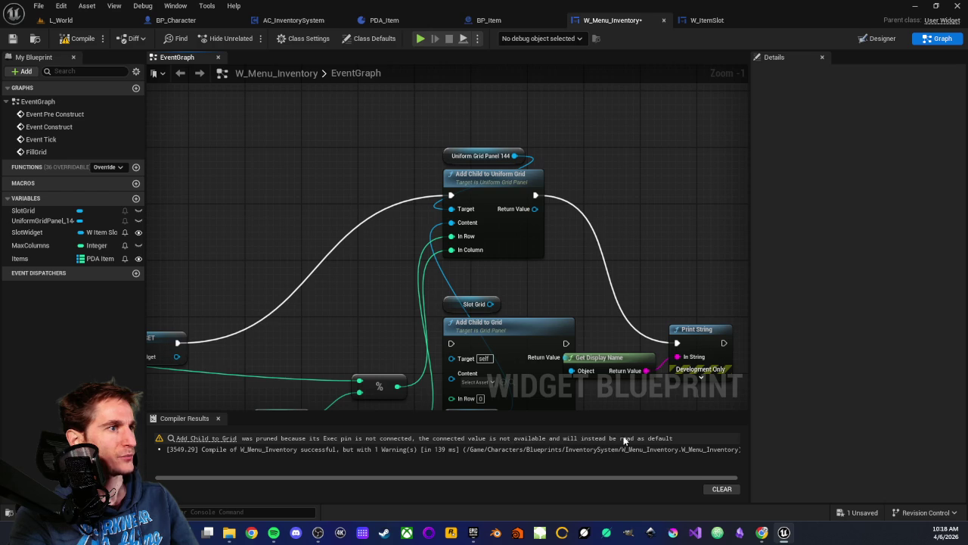
click(201, 438)
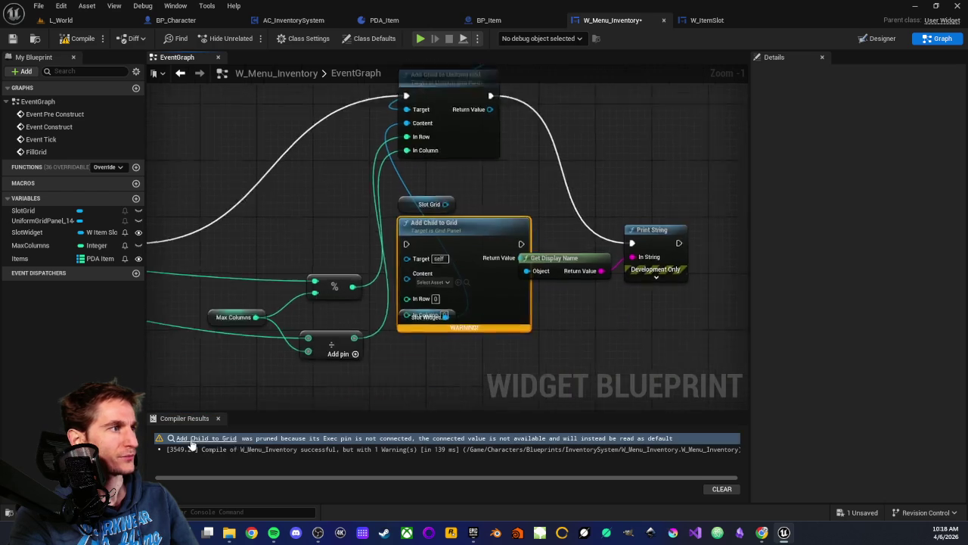
Step: Rearrange the Slot Widget getter, Get Display Name and Print String nodes around Add Child to Grid
drag(419, 284, 409, 314)
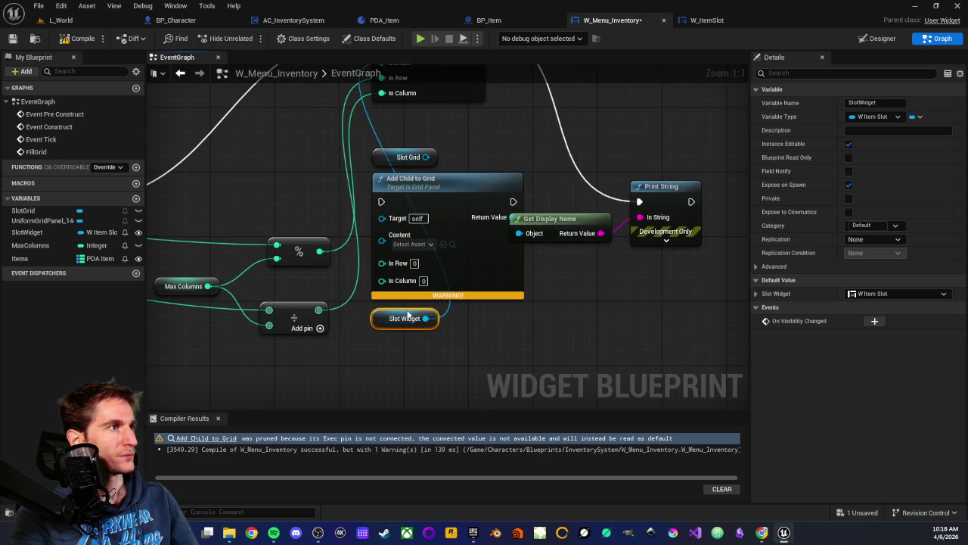
click(473, 332)
click(460, 190)
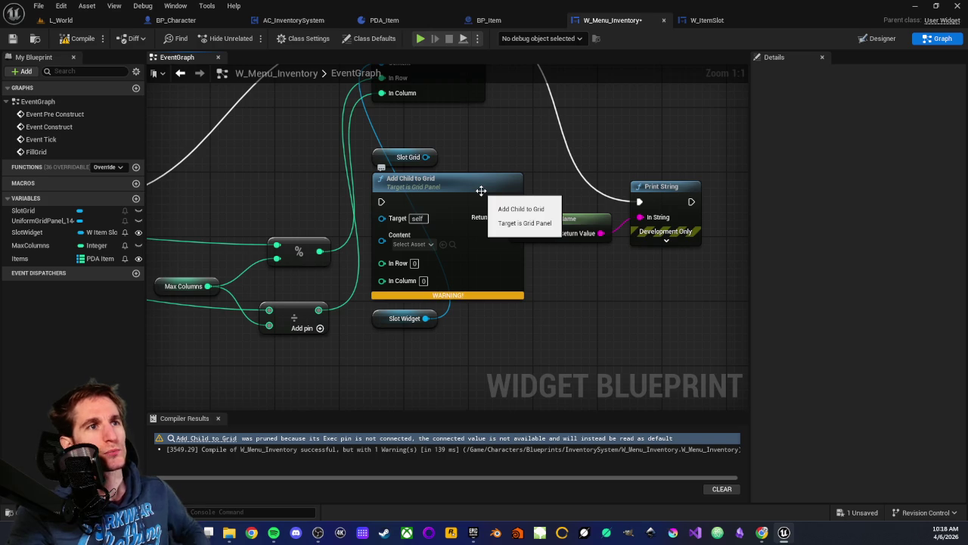
drag(629, 217, 677, 250)
drag(650, 188, 674, 188)
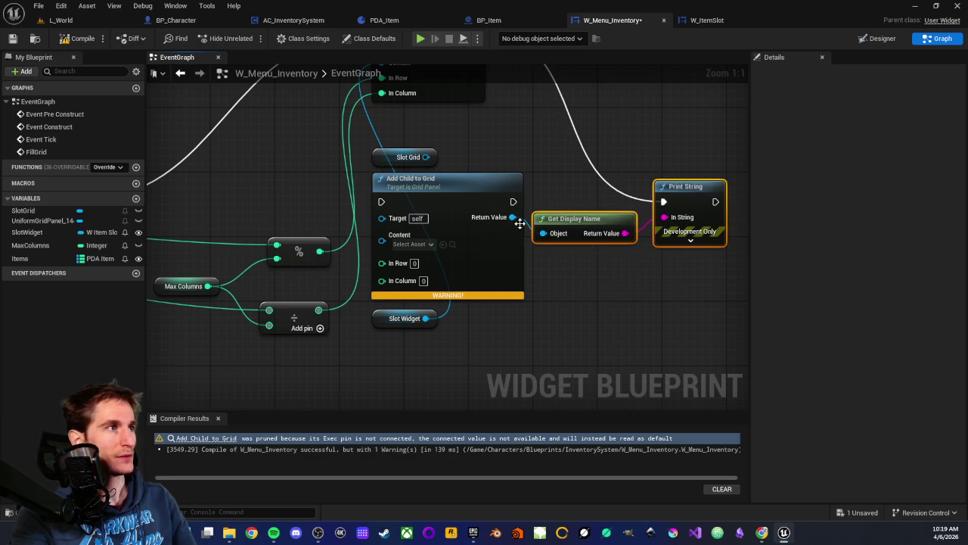
Step: Feed the grid child into Get Display Name, % into In Column, ÷ into In Row, Slot Widget into Content, and compile
mouse_move(513, 217)
mouse_down()
mouse_move(487, 68)
mouse_move(500, 235)
mouse_move(475, 191)
mouse_up()
mouse_move(538, 236)
mouse_down()
mouse_move(570, 168)
mouse_move(452, 191)
mouse_move(450, 216)
mouse_move(429, 234)
mouse_up()
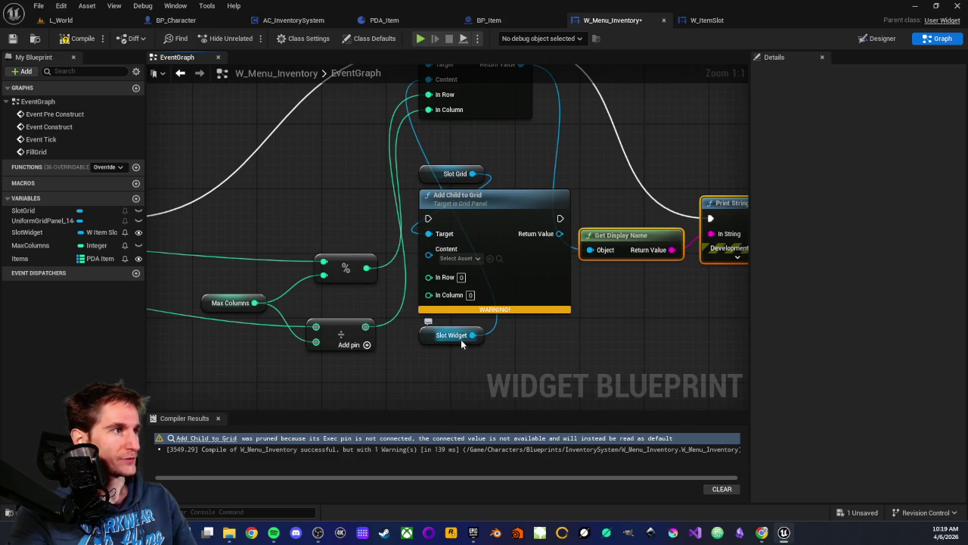
drag(366, 269, 429, 295)
drag(365, 326, 429, 279)
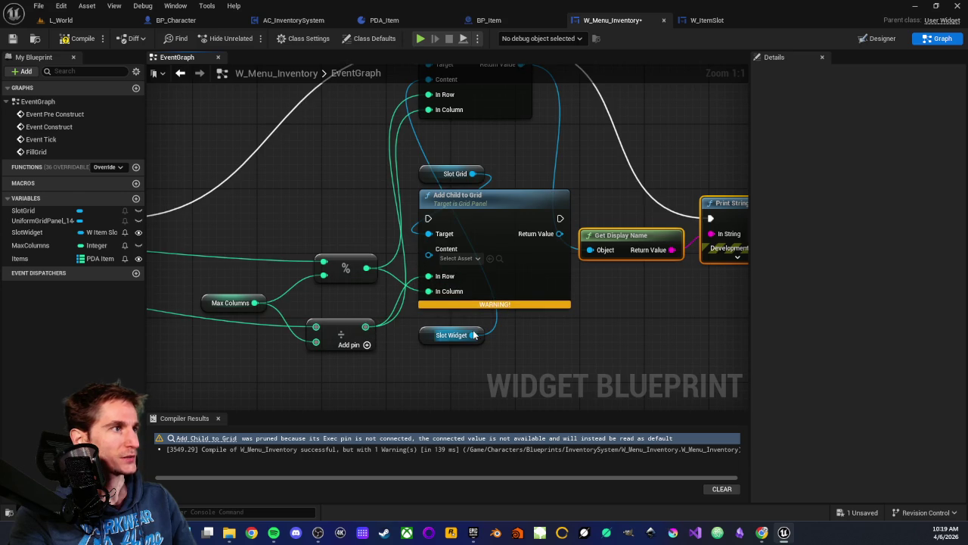
drag(474, 335, 429, 249)
click(74, 41)
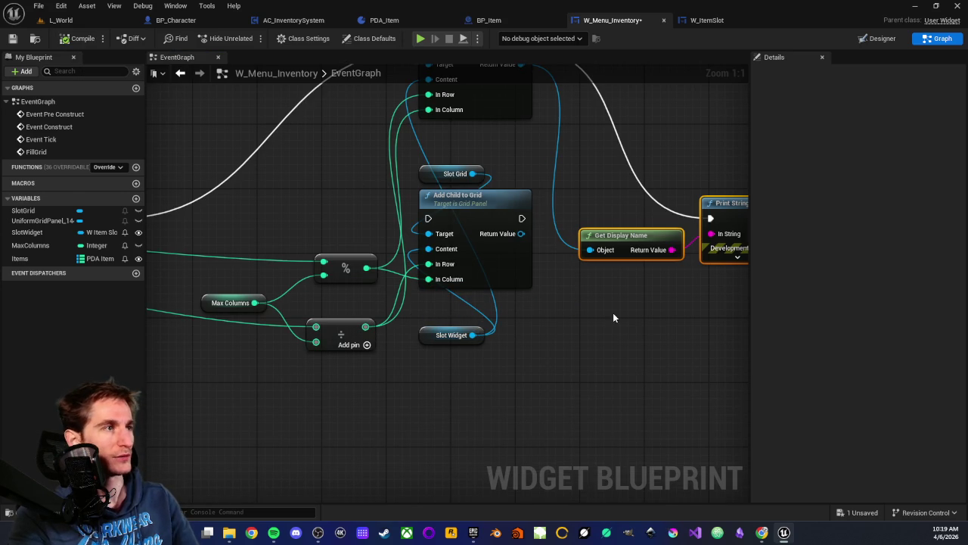
drag(607, 314, 550, 345)
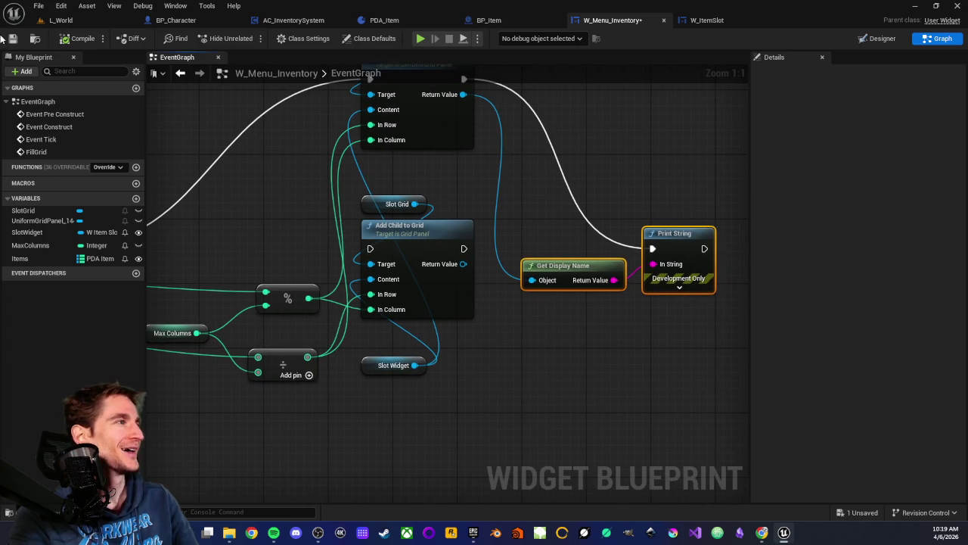
Step: Play-test L_World, open the inventory with I to check the Sword, ItemName and Pomme x2 slots, then stop
click(60, 19)
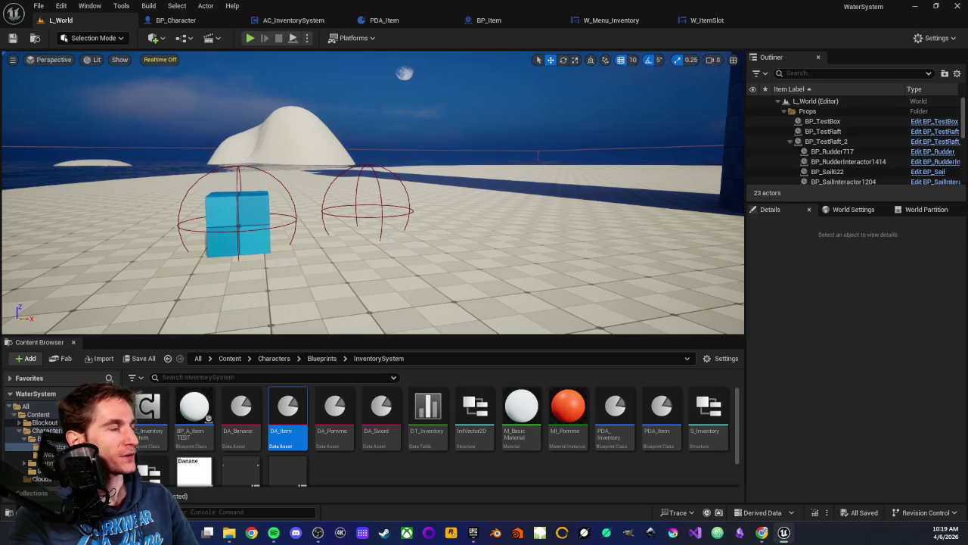
scroll(372, 193, down, 3)
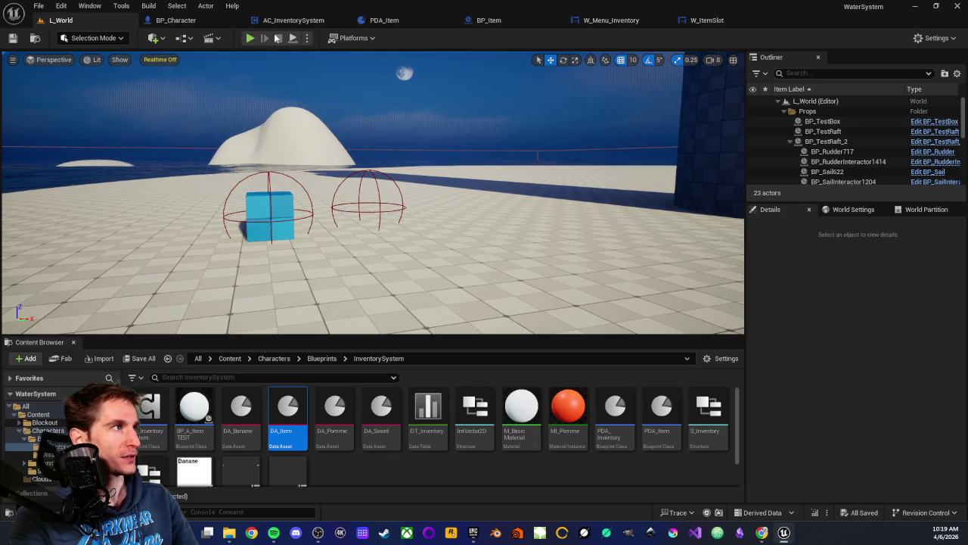
click(248, 38)
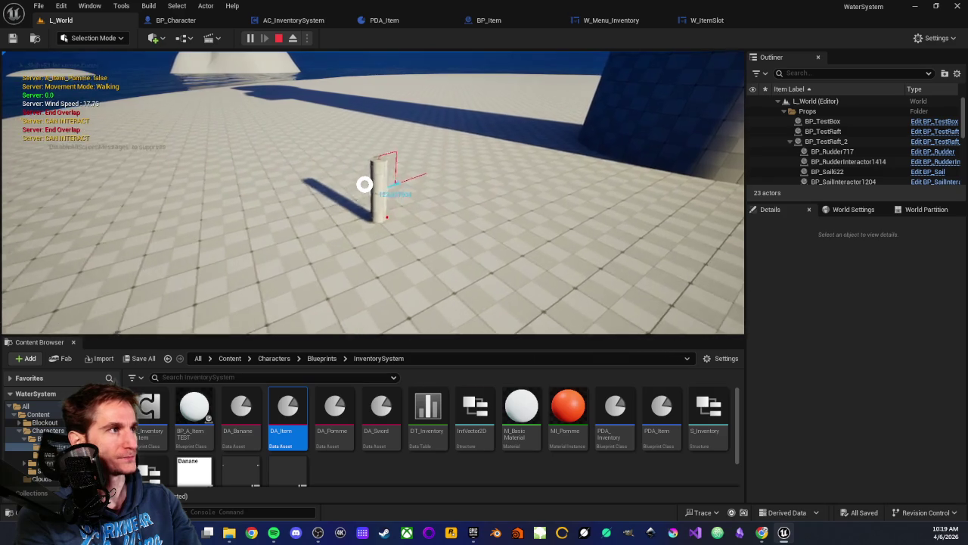
key(i)
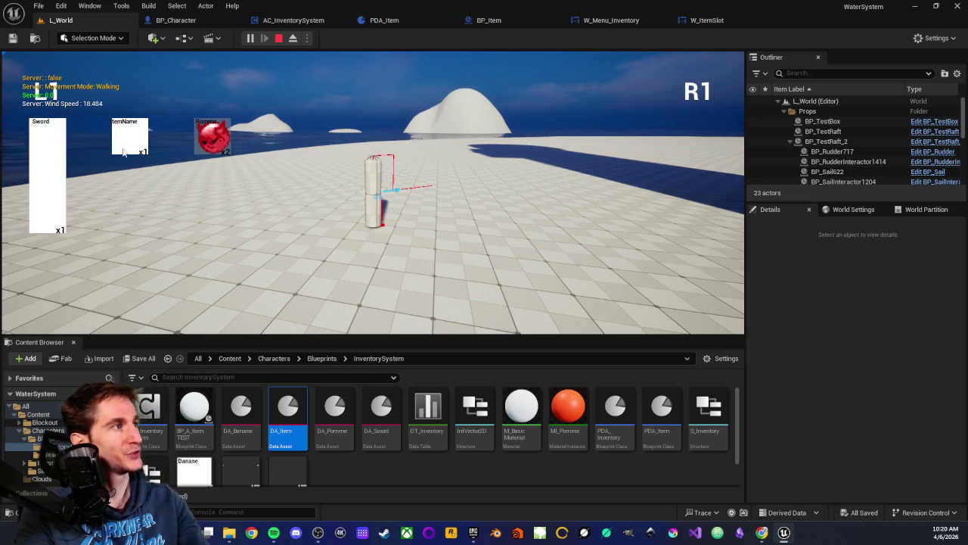
key(Escape)
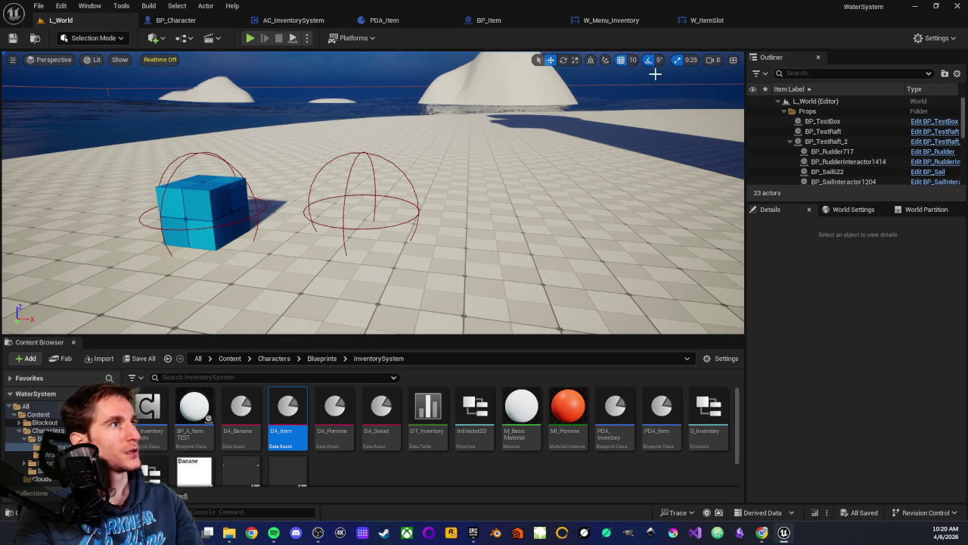
Step: Back in W_Menu_Inventory's graph, inspect the Max Columns, % and ÷ nodes and the FillGrid event
click(622, 22)
scroll(531, 199, up, 1)
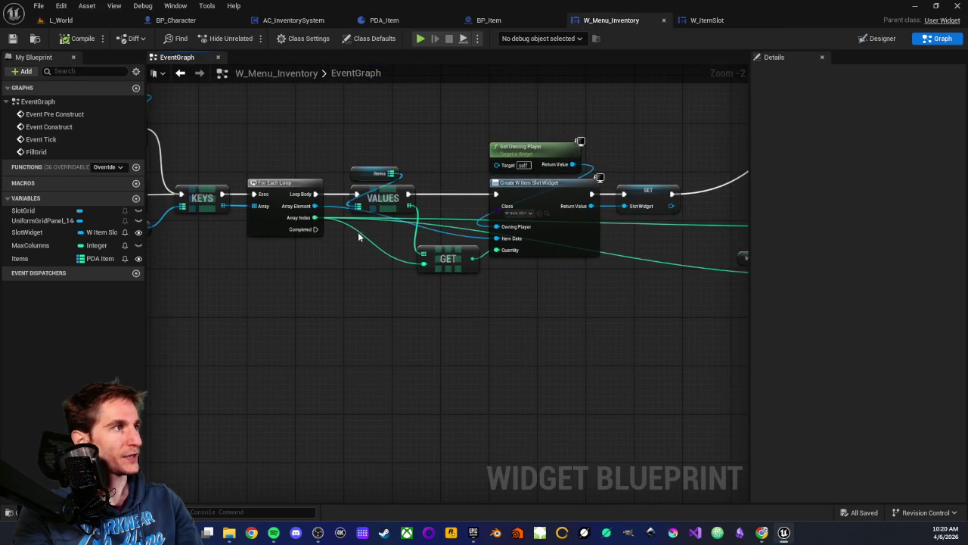
scroll(505, 178, up, 2)
drag(477, 163, 596, 335)
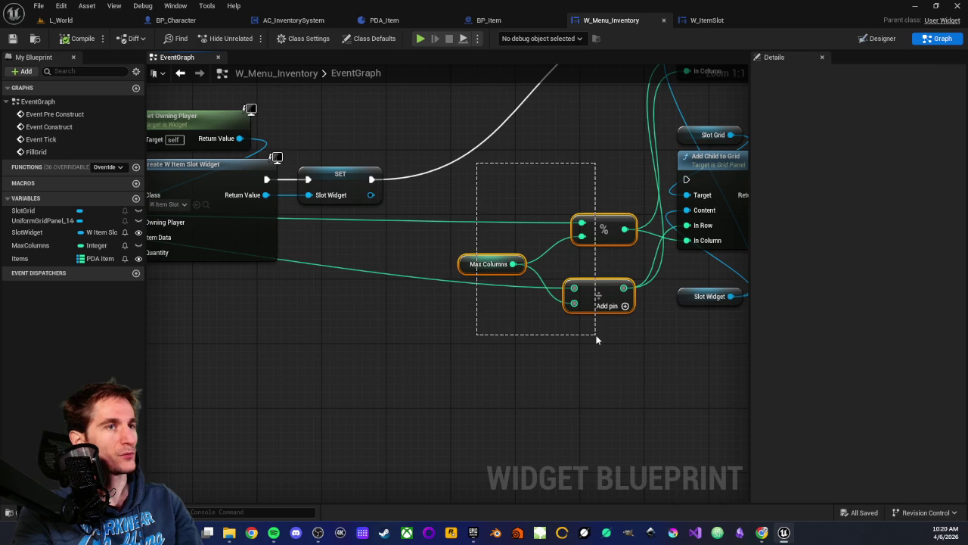
click(484, 356)
drag(445, 206, 538, 353)
click(538, 352)
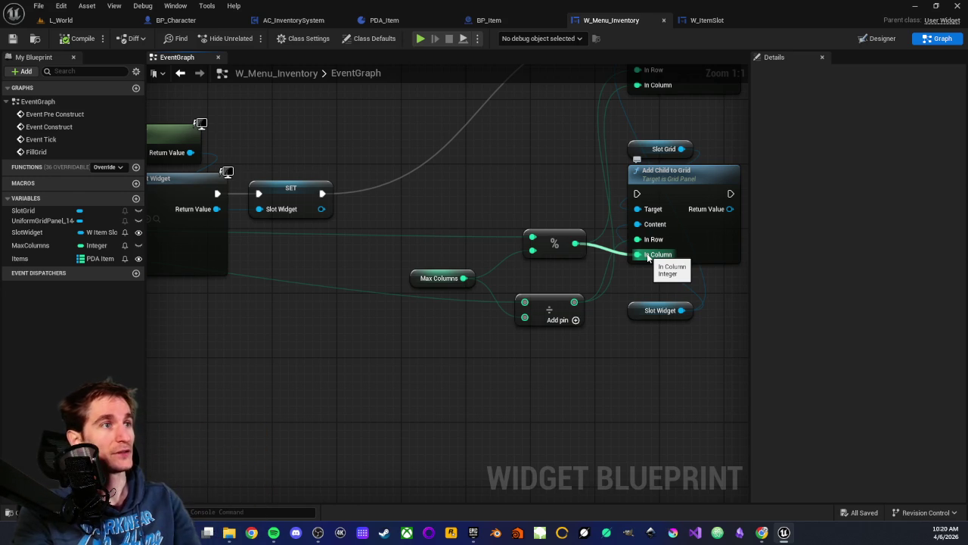
drag(583, 372, 549, 376)
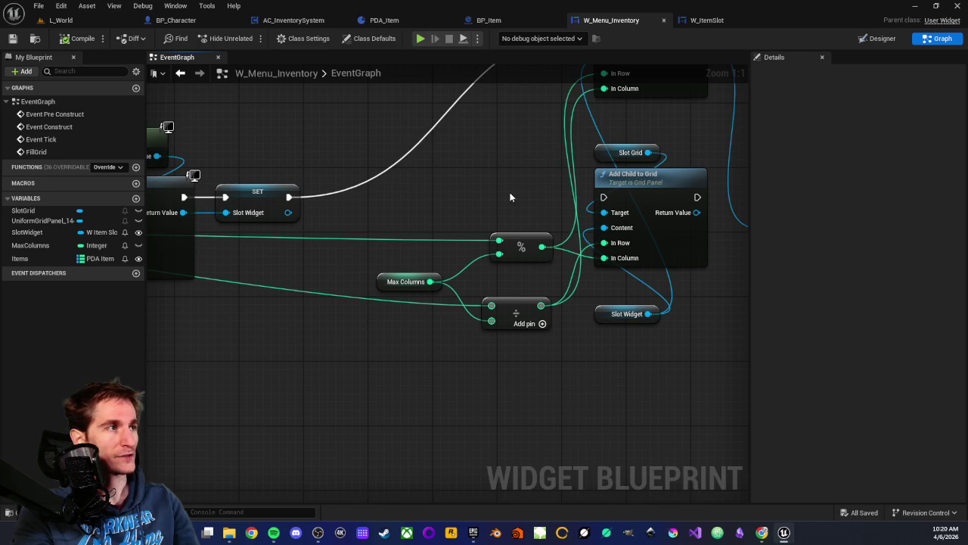
scroll(510, 193, down, 1)
drag(499, 195, 461, 210)
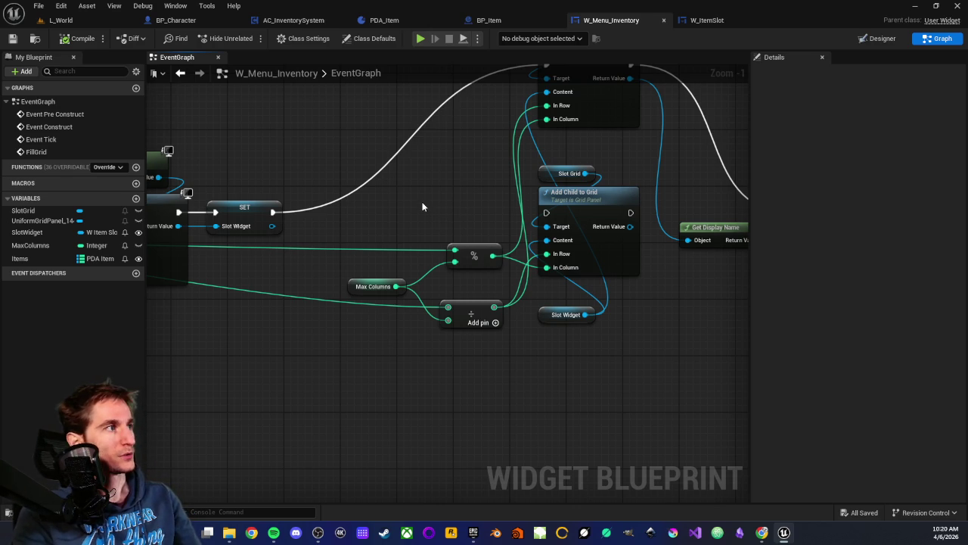
scroll(442, 323, down, 2)
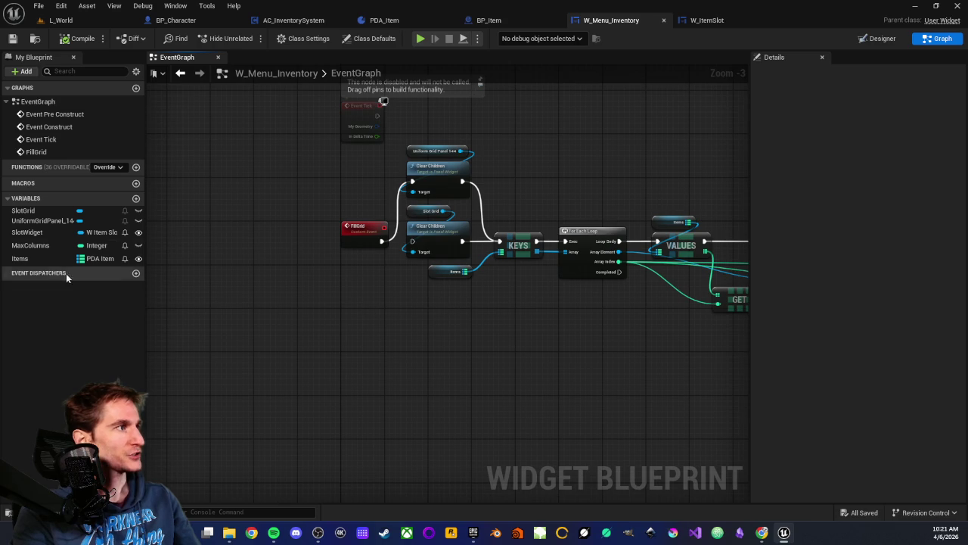
Step: Inspect the MaxColumns variable, whose default value is 4, and look over the grid-building nodes
click(38, 245)
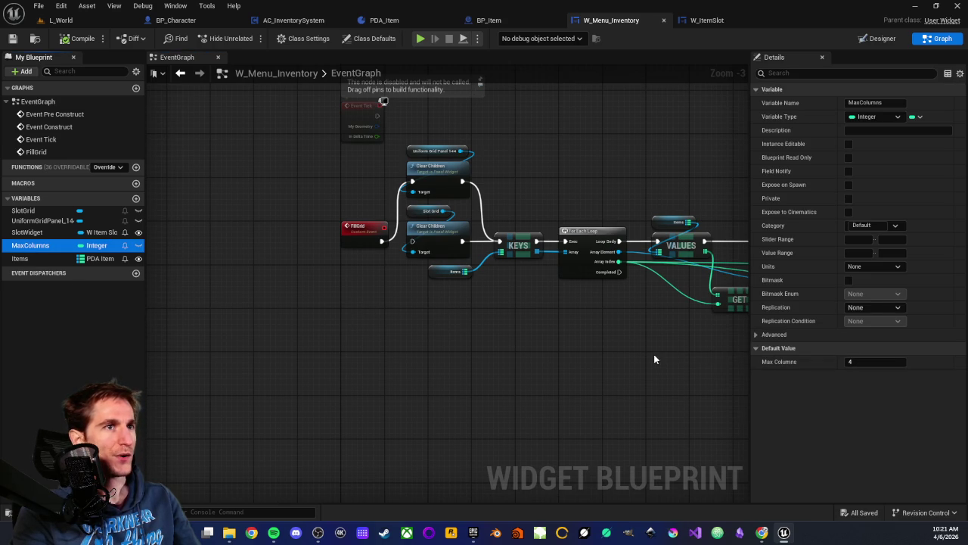
mouse_move(635, 338)
mouse_down()
mouse_move(417, 338)
mouse_move(485, 308)
mouse_move(518, 331)
mouse_up()
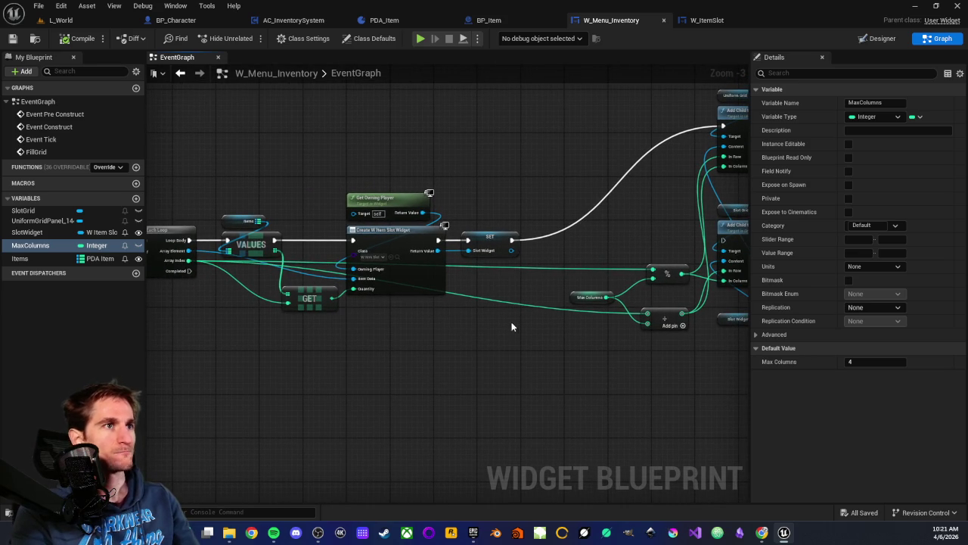
mouse_move(489, 331)
mouse_down()
mouse_move(492, 307)
mouse_move(507, 309)
mouse_move(419, 315)
mouse_up()
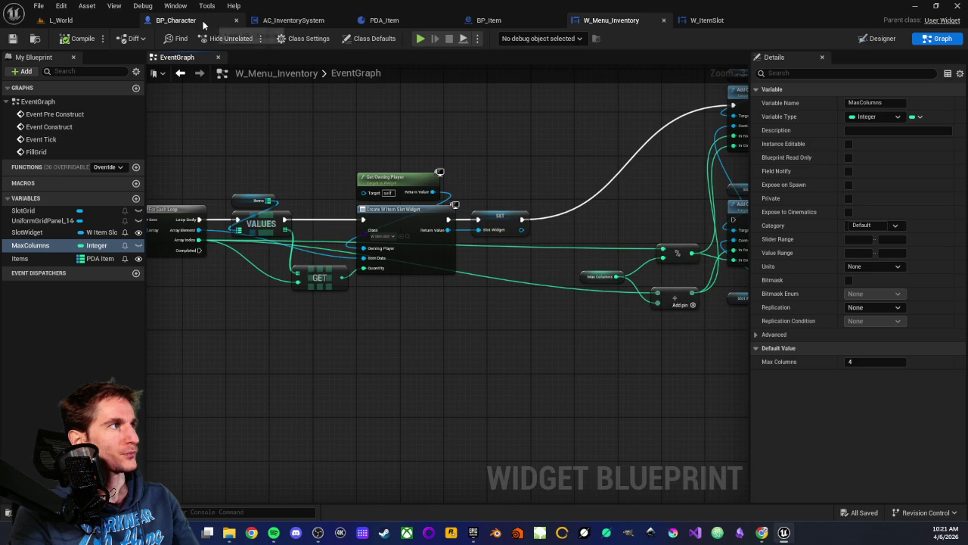
click(294, 20)
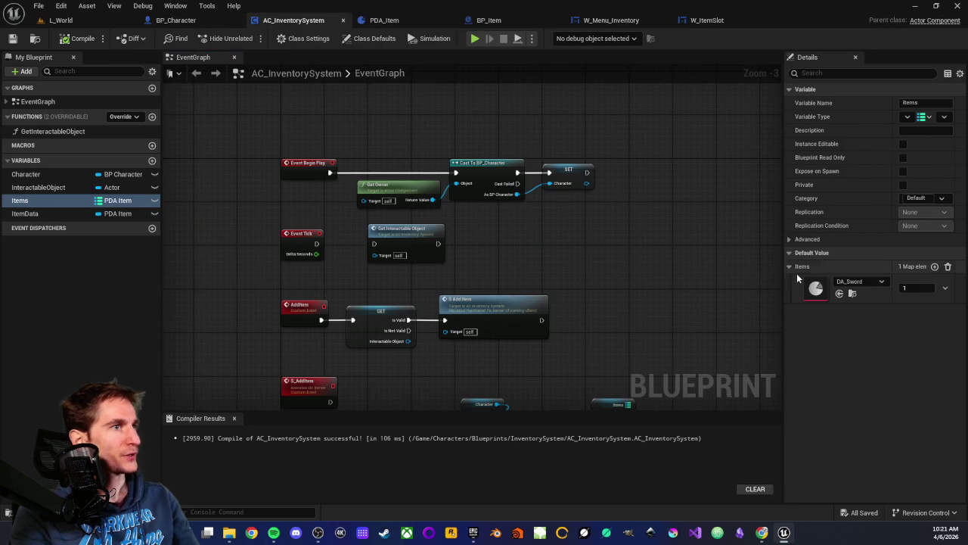
Step: Remove the DA_Sword entry from AC_InventorySystem's Items map, then compile and save the component
click(948, 266)
click(562, 134)
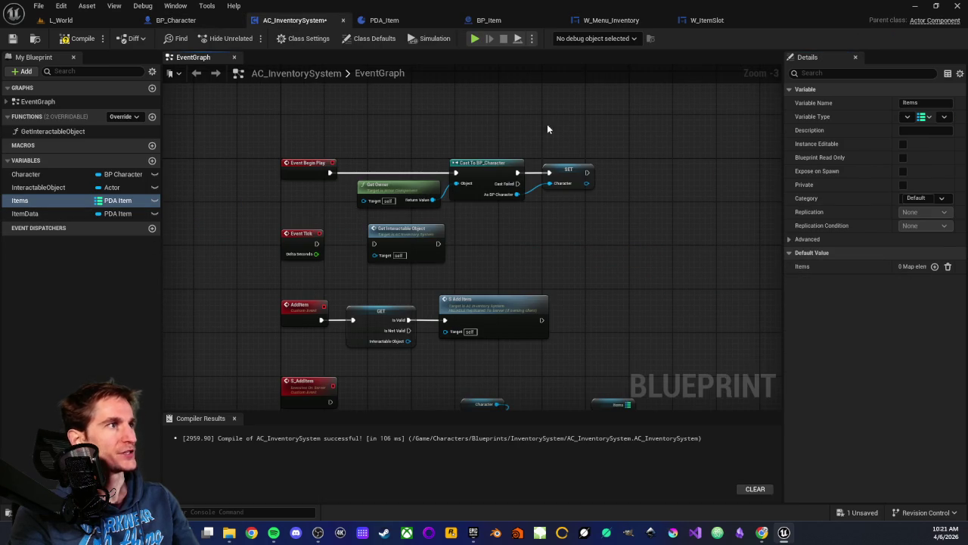
click(78, 39)
click(12, 40)
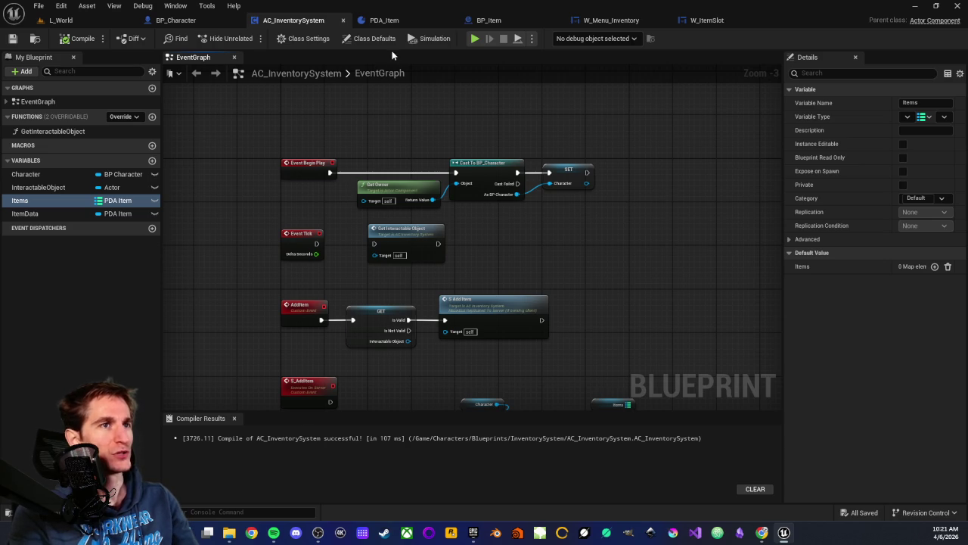
click(613, 20)
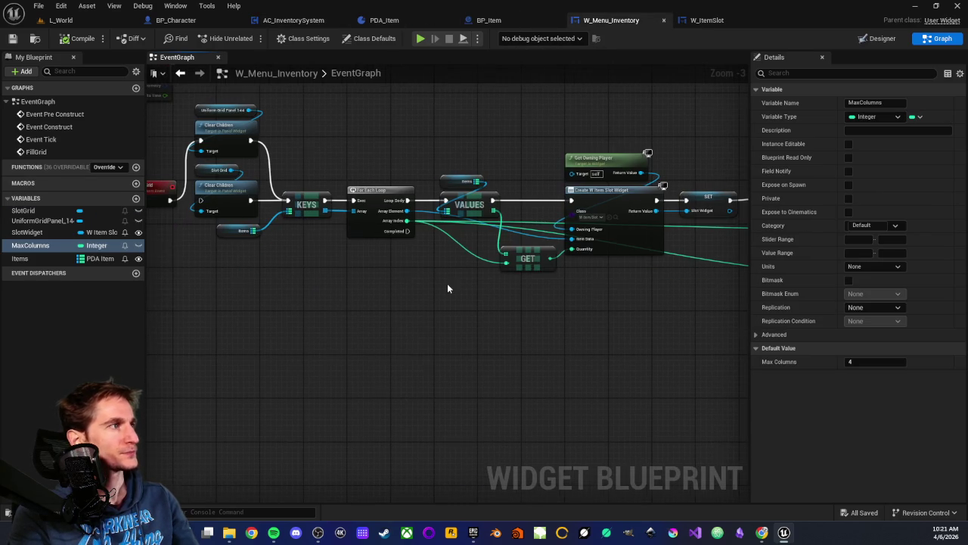
Step: Add a DA_Sword entry with quantity 1 to the Items map default value
click(23, 258)
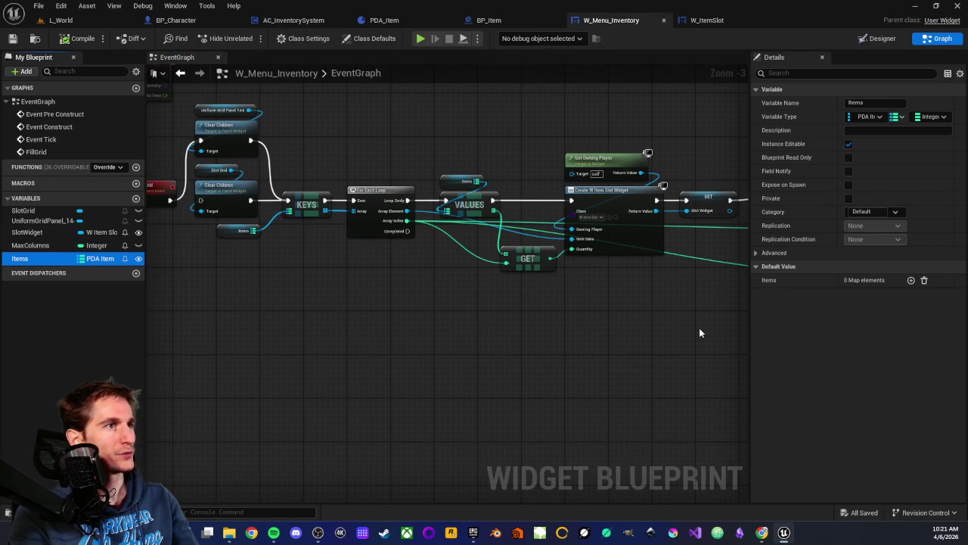
scroll(446, 295, down, 2)
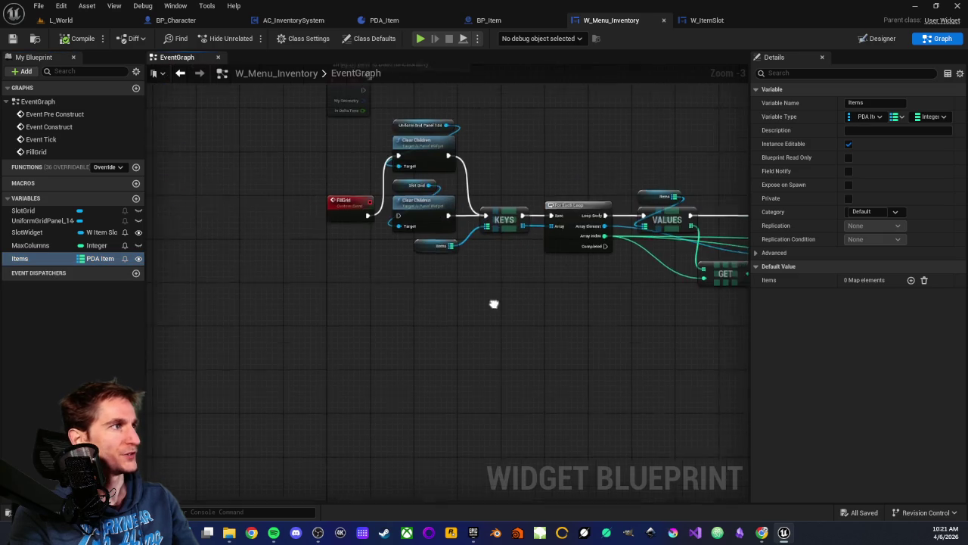
scroll(355, 318, down, 1)
scroll(305, 301, up, 3)
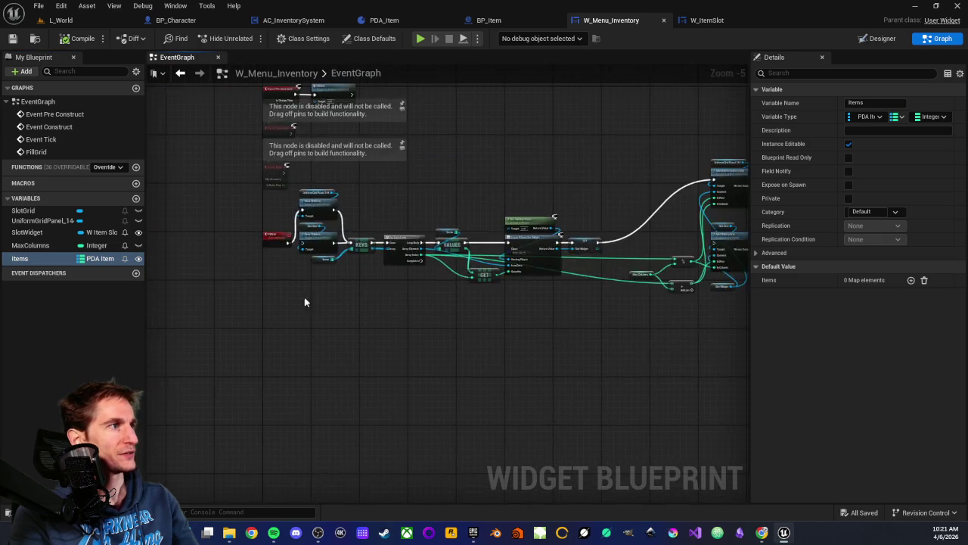
click(911, 280)
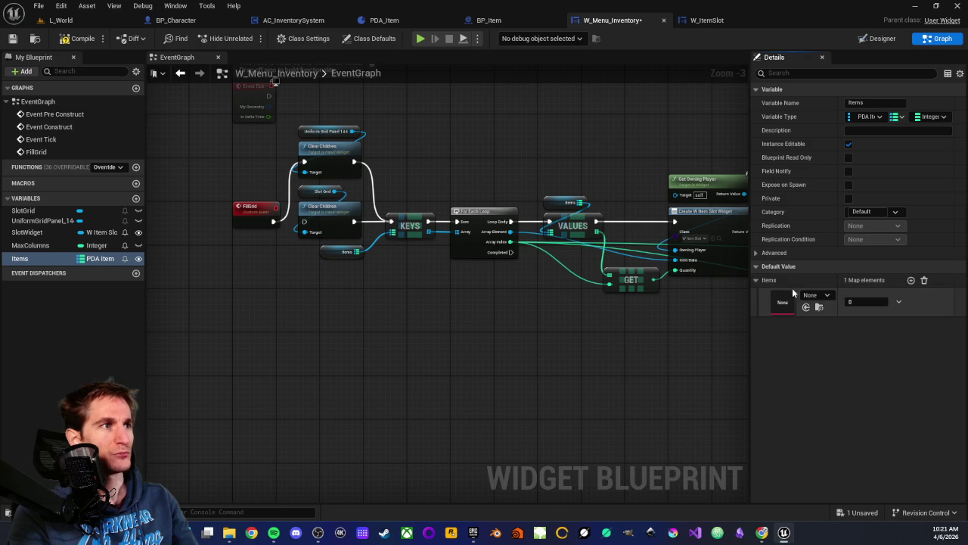
click(827, 295)
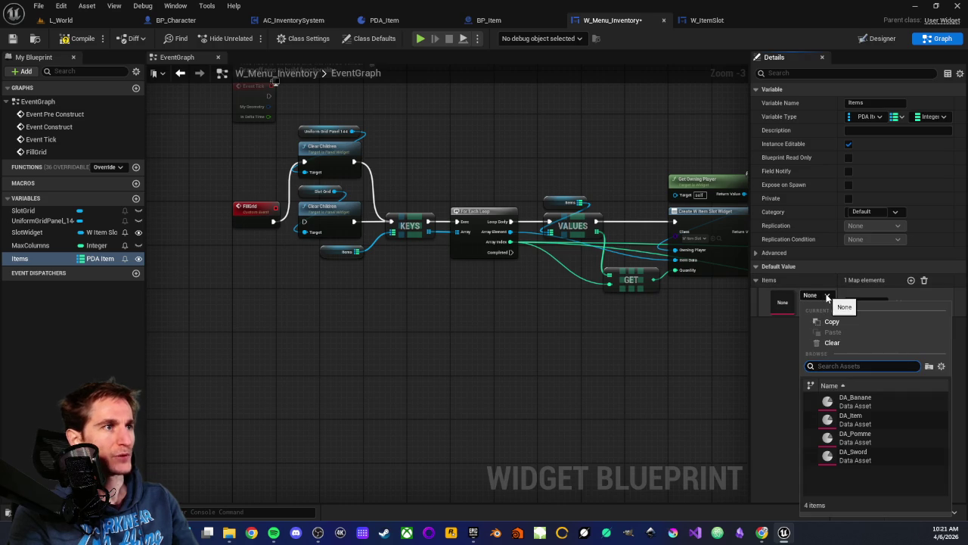
click(853, 454)
drag(864, 304, 872, 304)
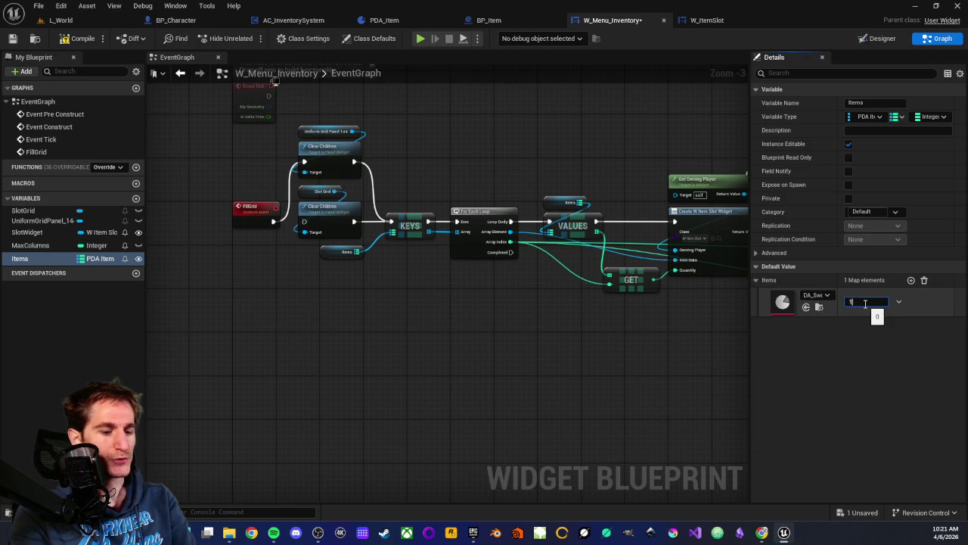
Step: Add a second Items entry: DA_Pomme with quantity 9
click(911, 280)
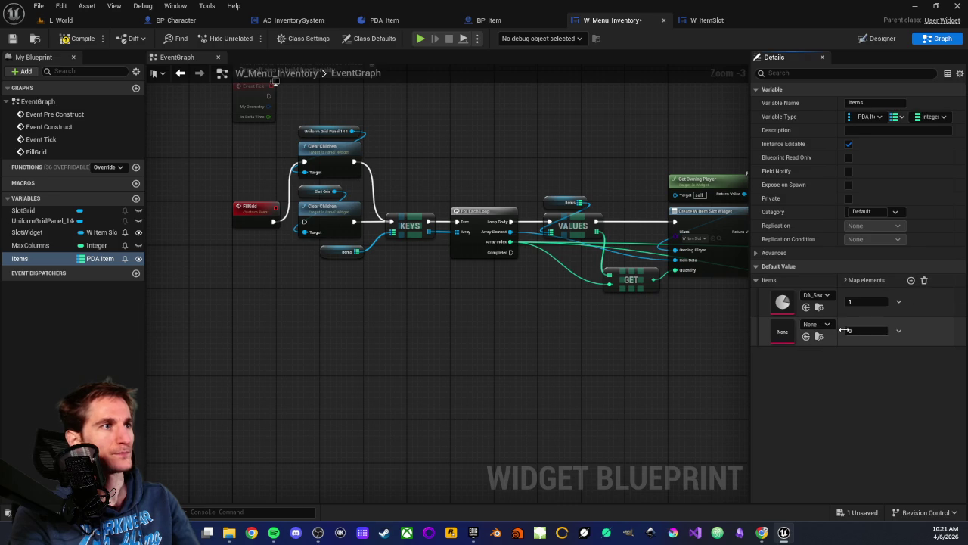
click(817, 324)
click(855, 239)
click(865, 331)
text(9)
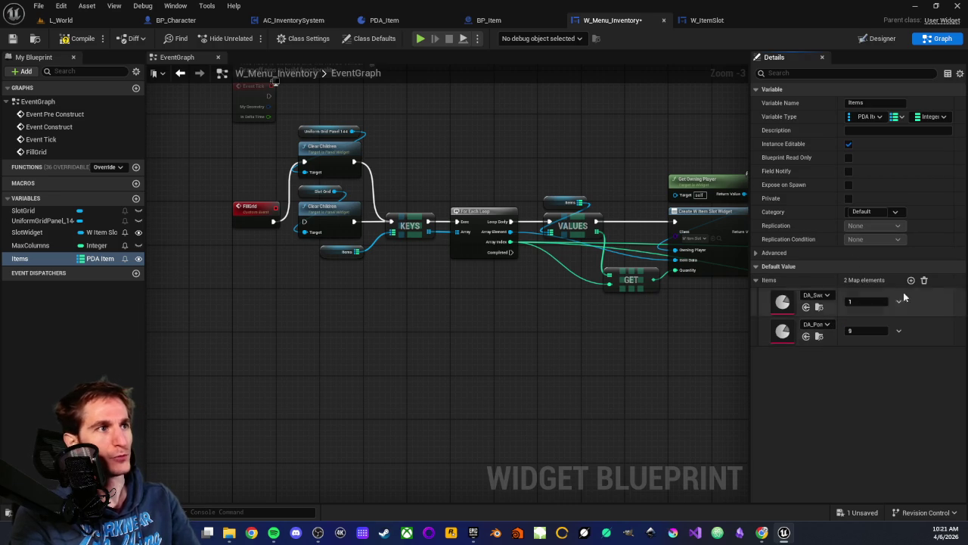
Step: Add a third Items entry: DA_Banane with quantity 5
click(911, 280)
click(827, 355)
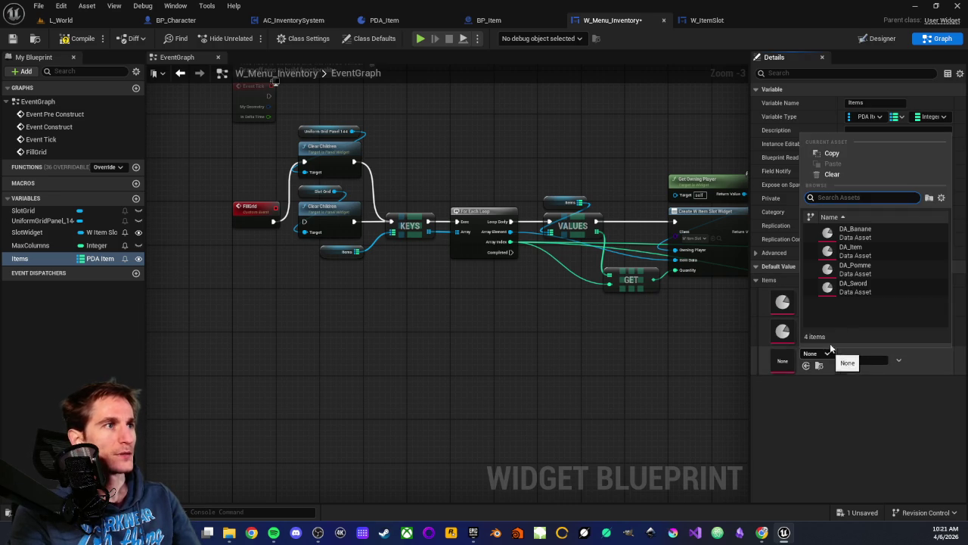
click(855, 233)
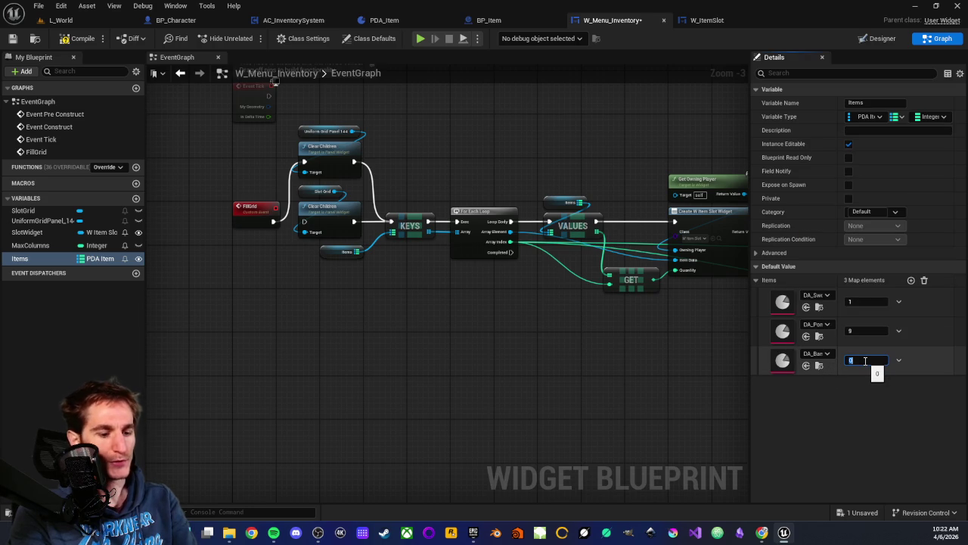
click(867, 360)
text(5)
key(Return)
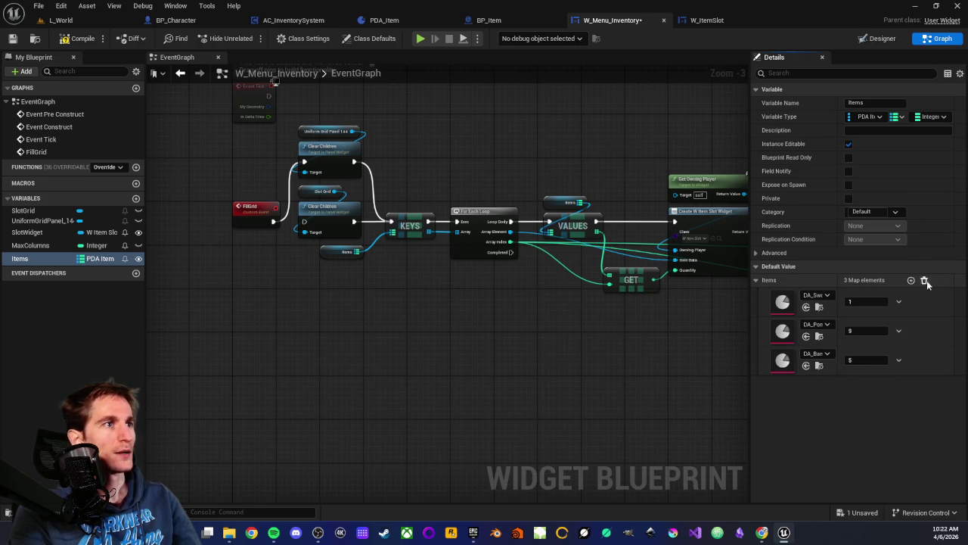
Step: Add a fourth Items entry: DA_Item with quantity 1
click(911, 280)
click(817, 383)
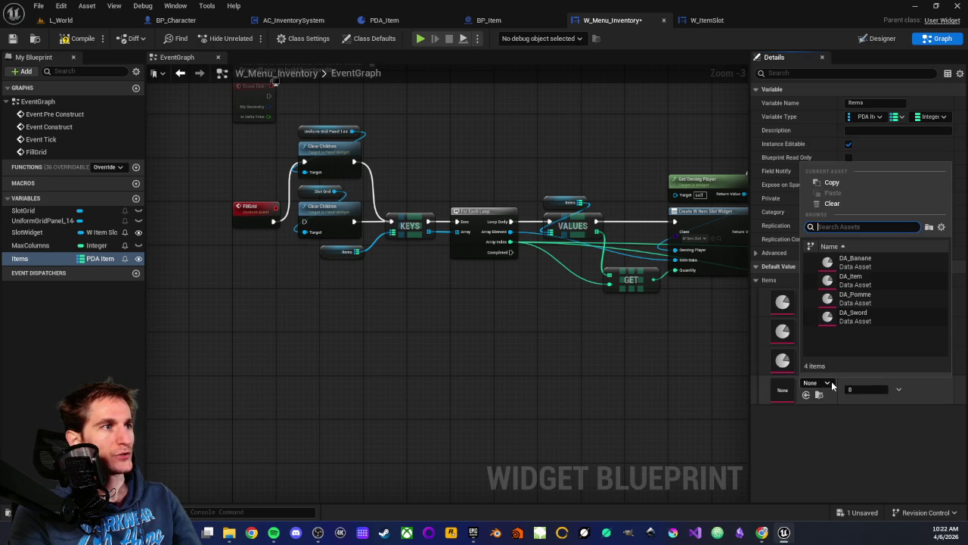
click(850, 280)
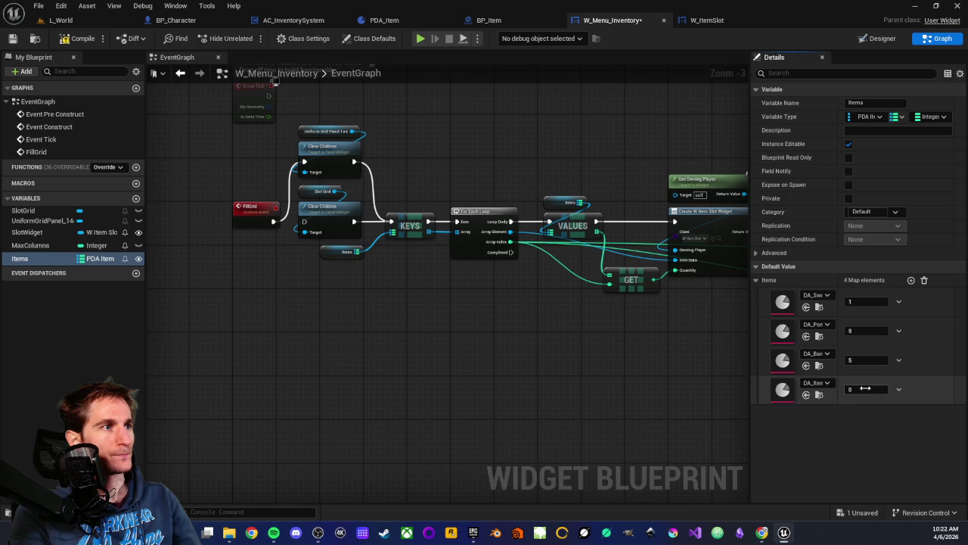
click(867, 389)
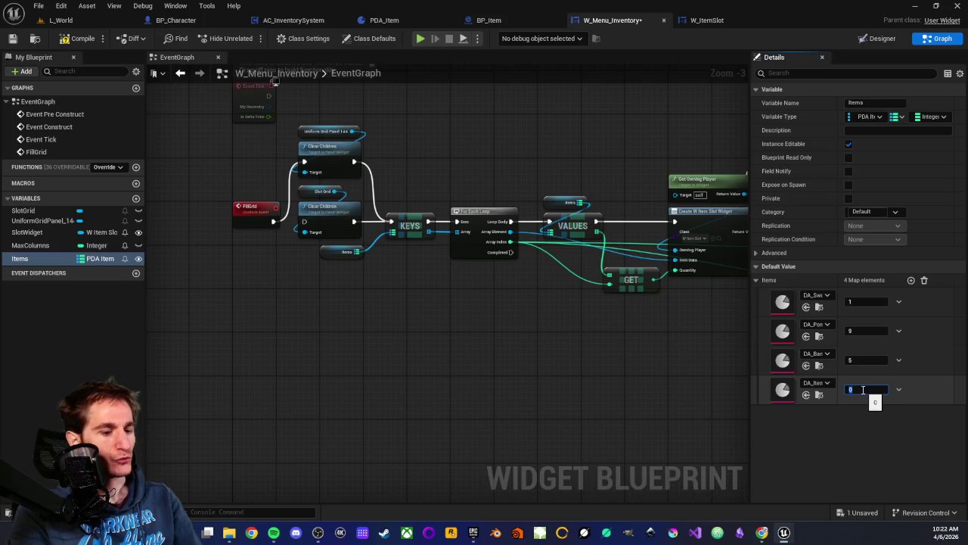
text(1)
key(Return)
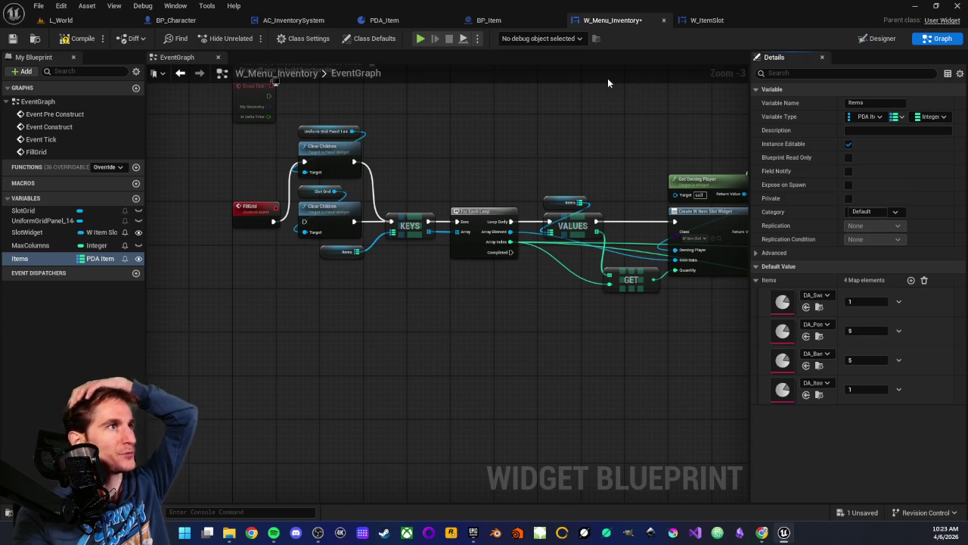
click(85, 21)
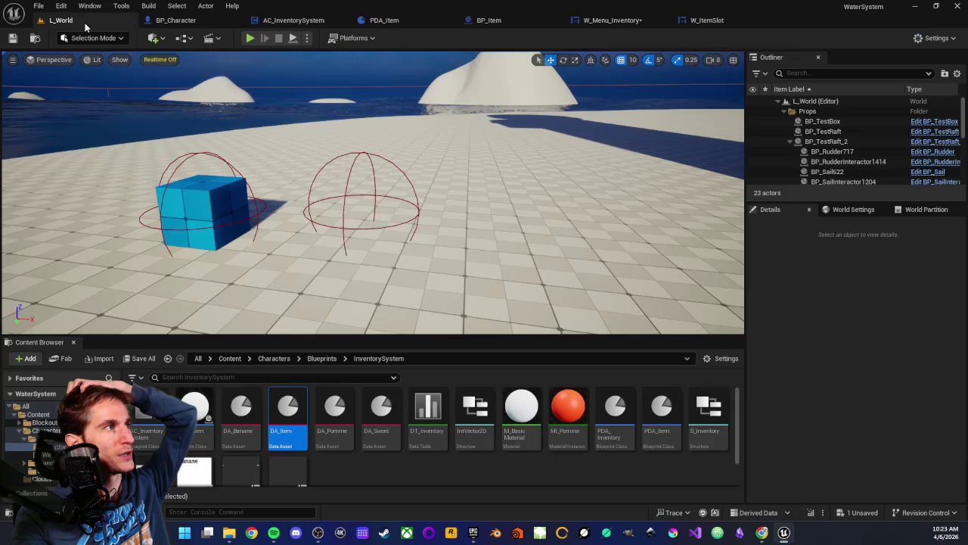
Step: Open S_Item from the Content Browser, review its ItemID, ItemData and ItemQuantity fields, then close it
click(360, 474)
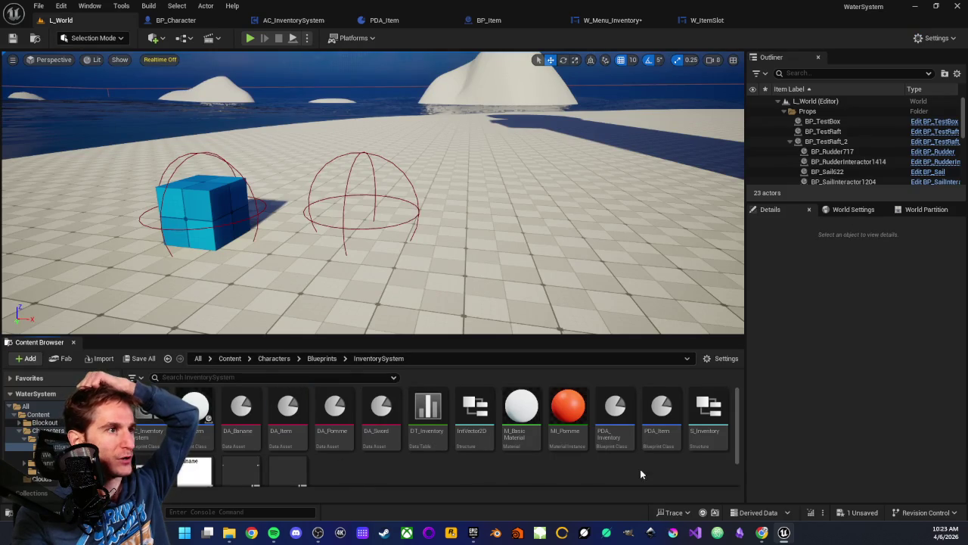
scroll(565, 448, down, 2)
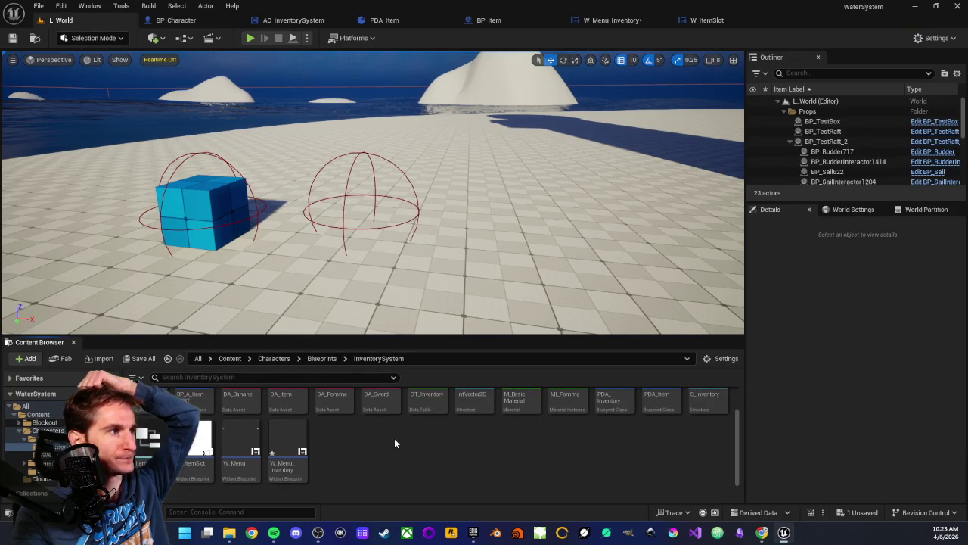
double_click(137, 454)
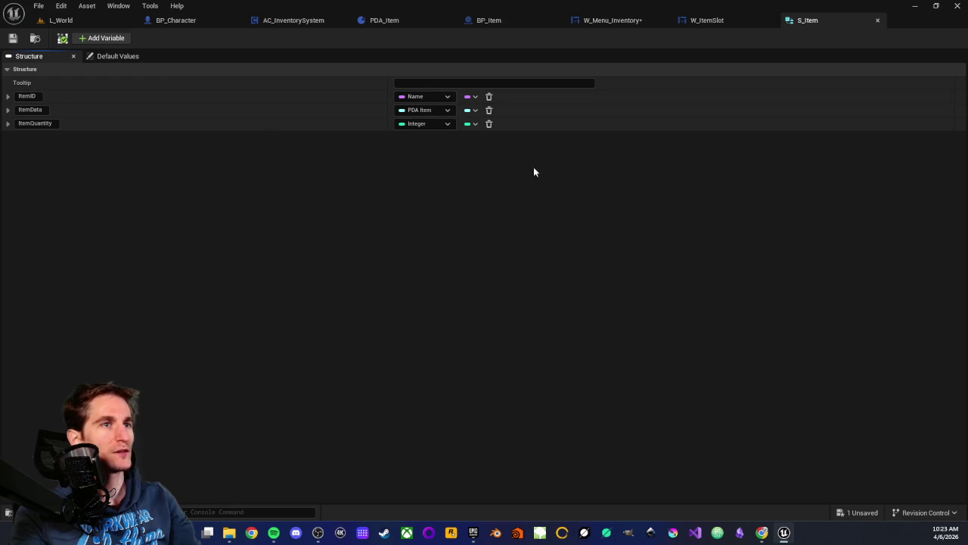
middle_click(830, 25)
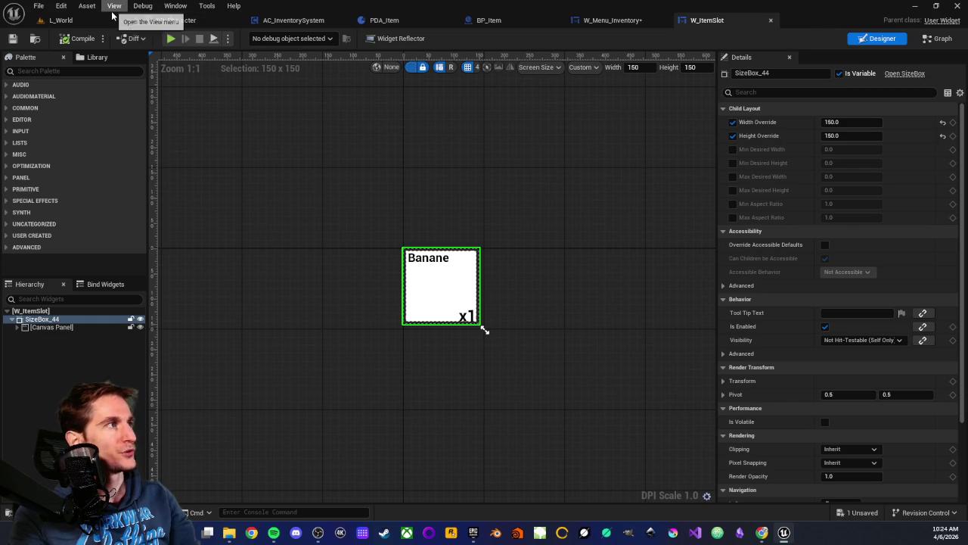
Step: Open and review the S_Inventory structure from L_World's Content Browser, then close it and go to BP_Item
click(110, 20)
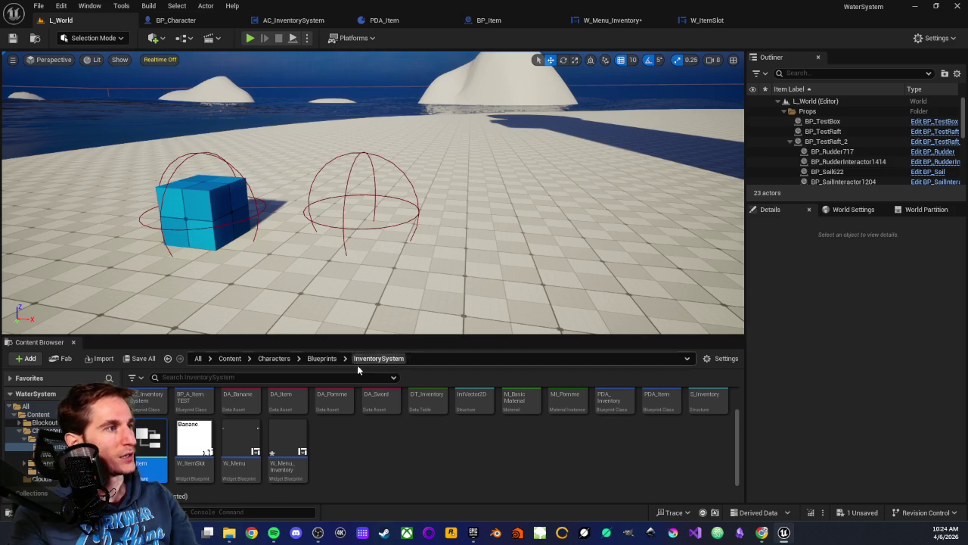
scroll(419, 460, up, 1)
double_click(709, 413)
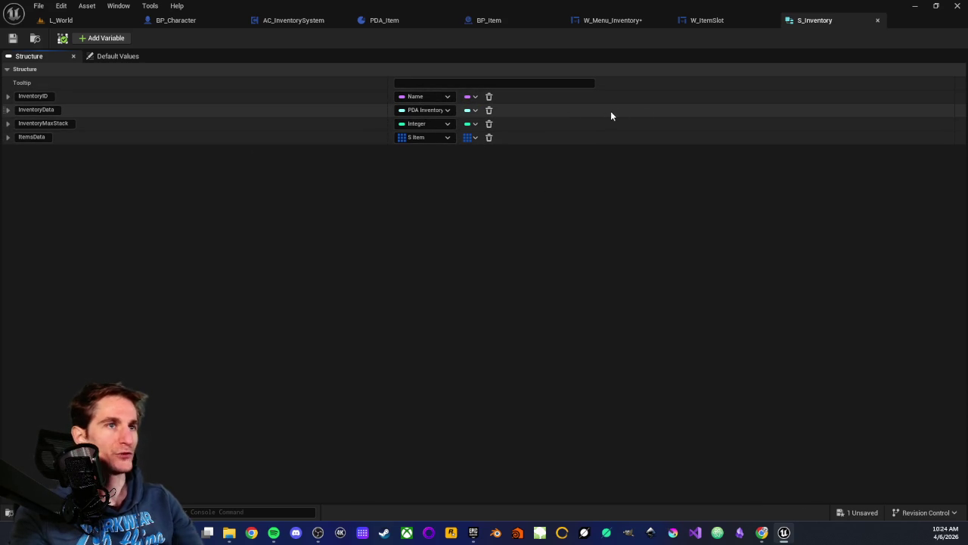
click(877, 21)
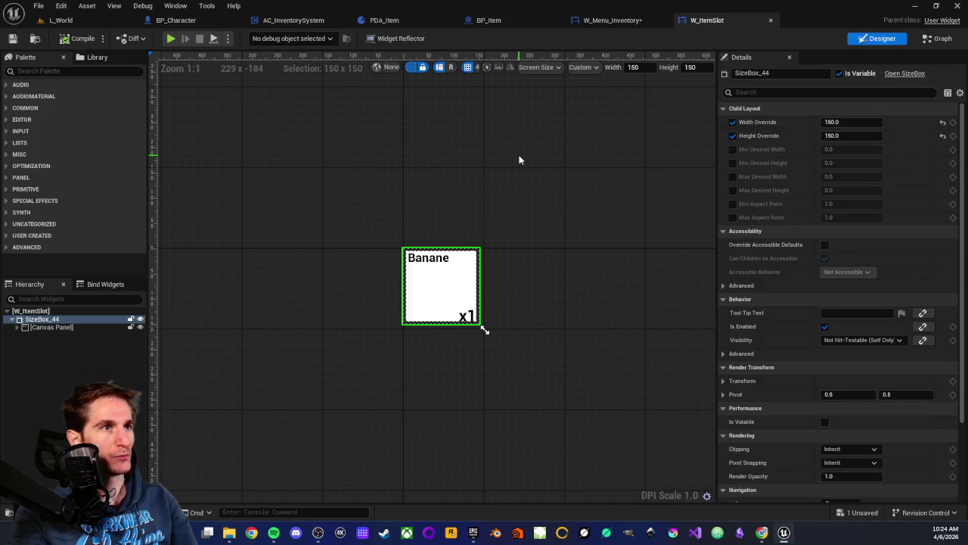
click(490, 21)
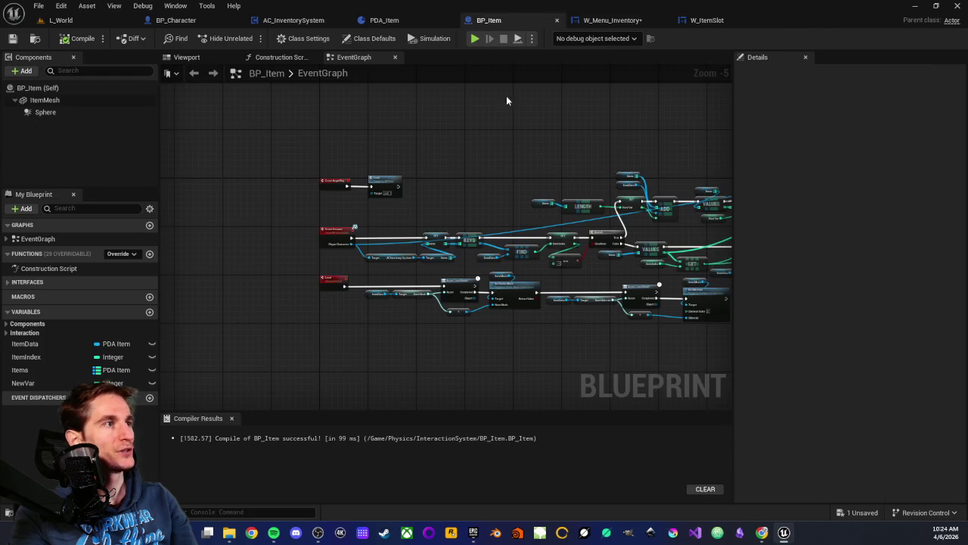
Step: Bring up AC_InventorySystem's event graph and pan it to review the nodes and the empty Items map
scroll(543, 176, up, 1)
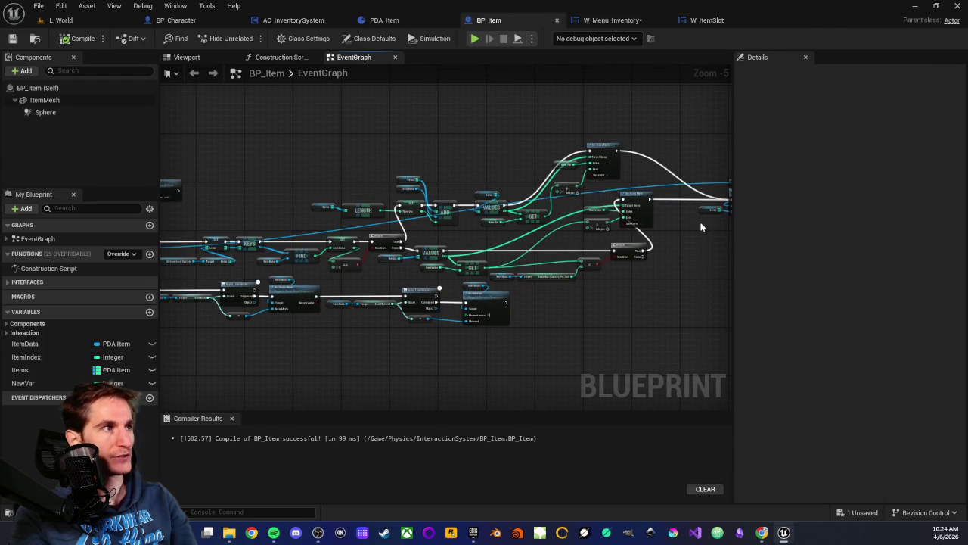
scroll(365, 168, up, 1)
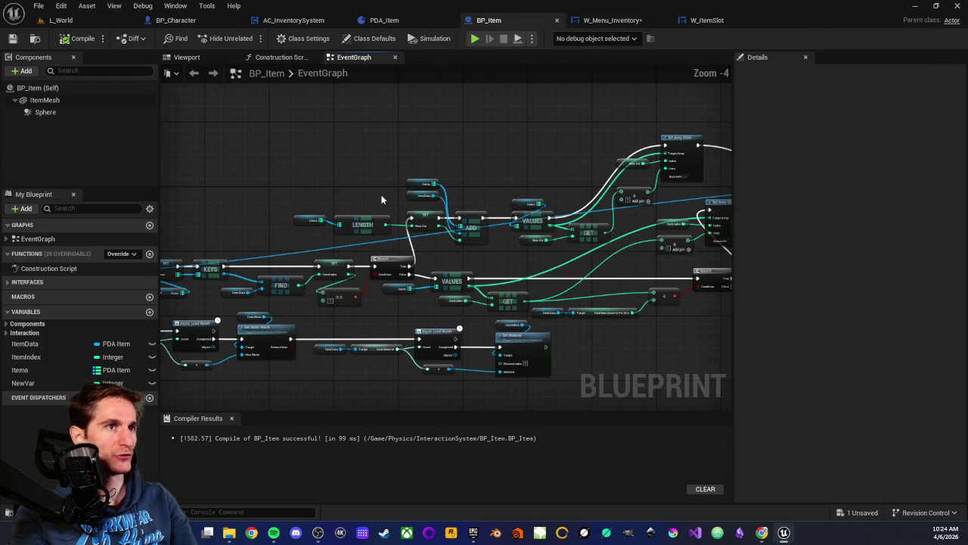
scroll(431, 173, down, 1)
scroll(516, 222, up, 1)
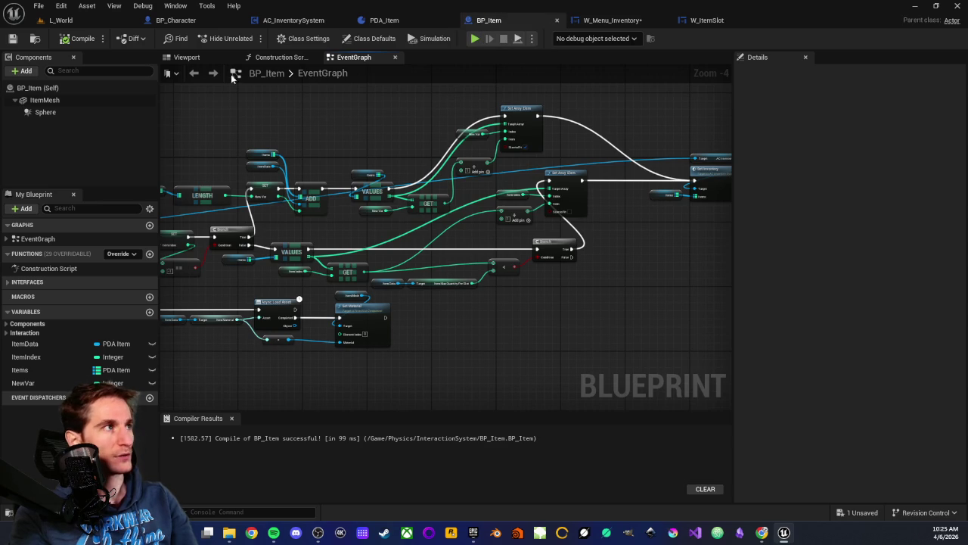
click(280, 21)
scroll(316, 170, down, 1)
drag(325, 244, 342, 150)
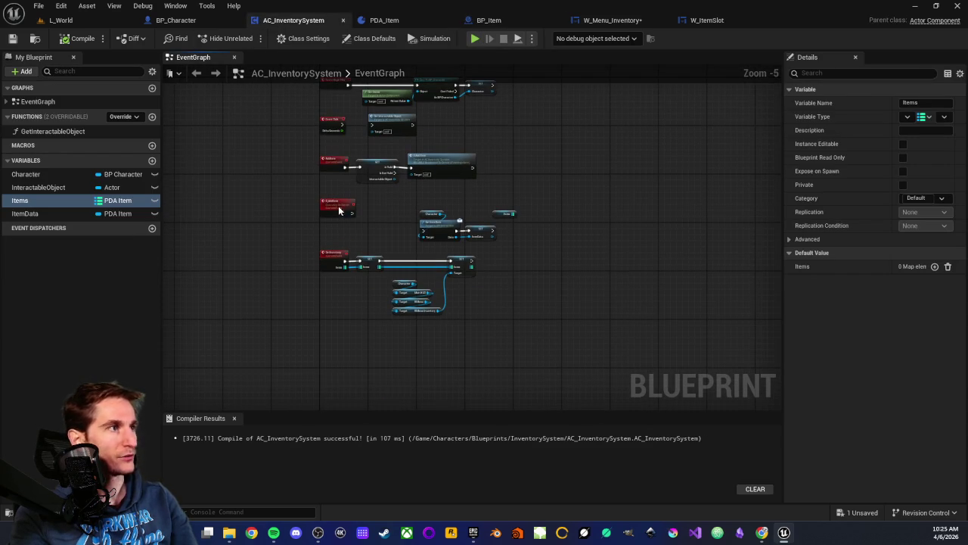
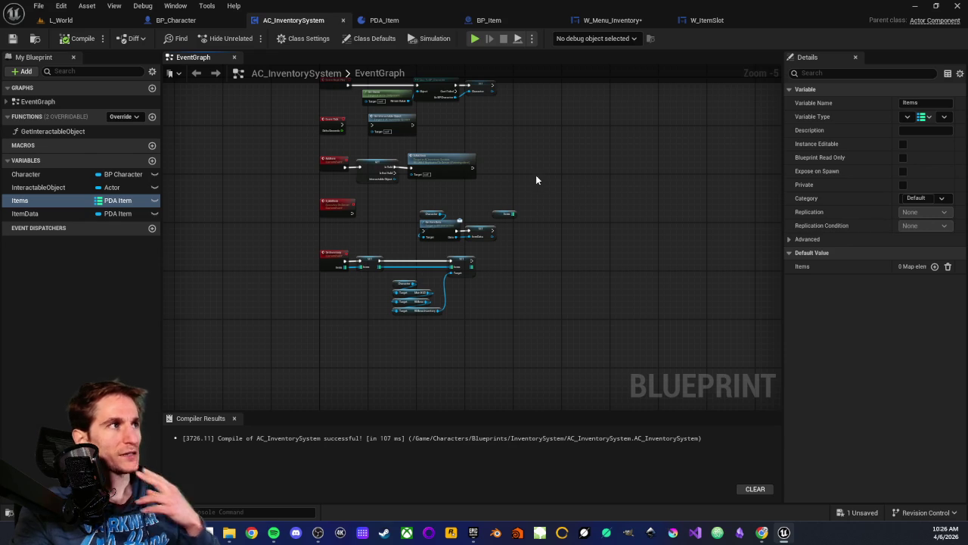
Step: From the L_World level, open the PDA_Item data asset class, then close it again
click(60, 20)
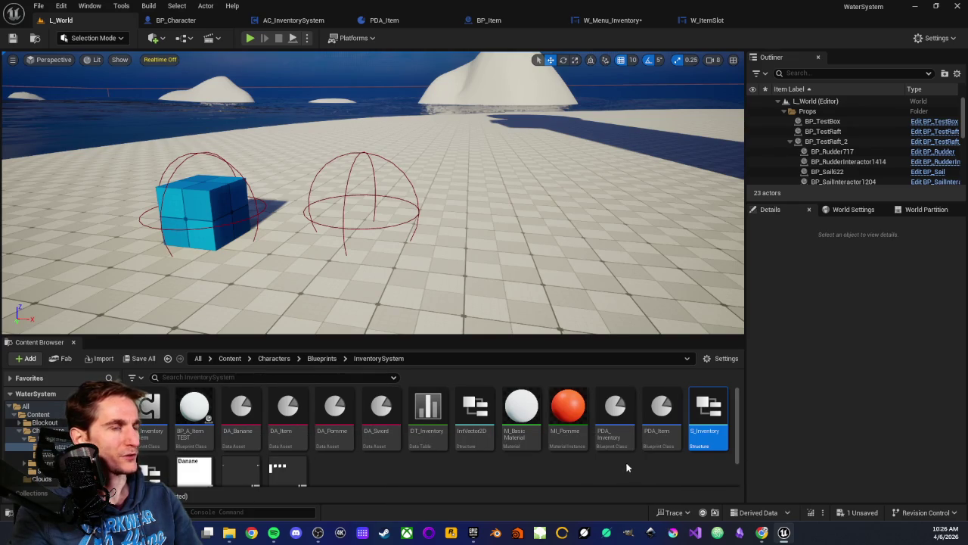
double_click(660, 447)
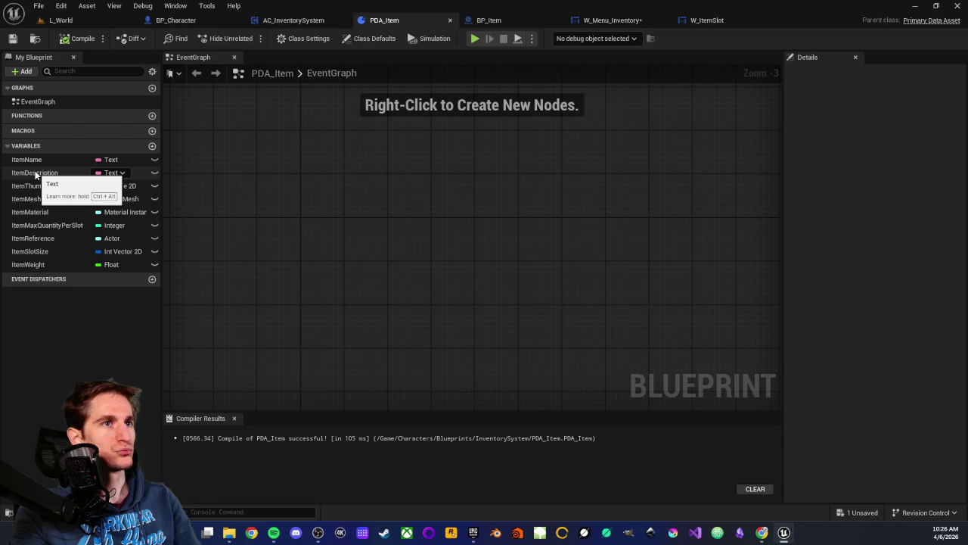
middle_click(385, 21)
Step: Return to L_World and review the InventorySystem folder's assets in the Content Browser
click(83, 23)
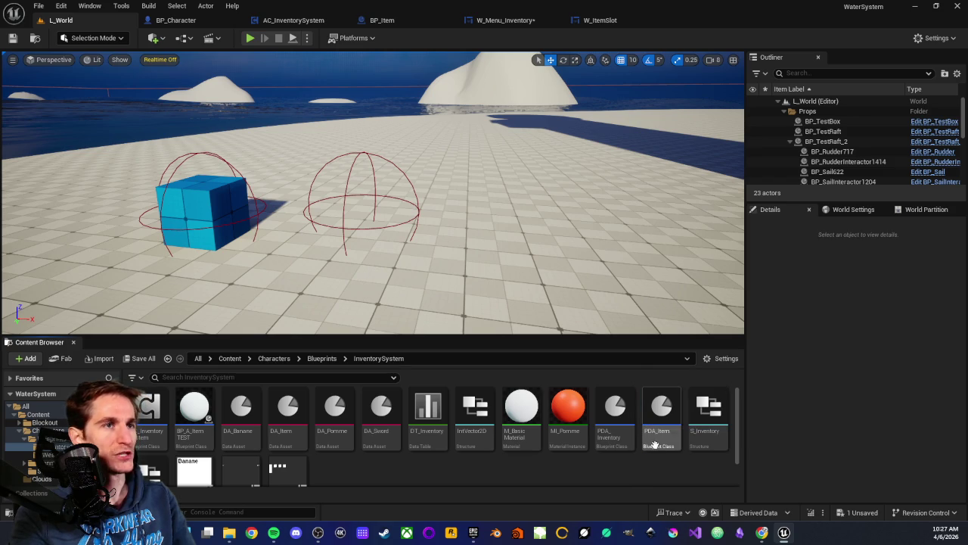
mouse_move(678, 430)
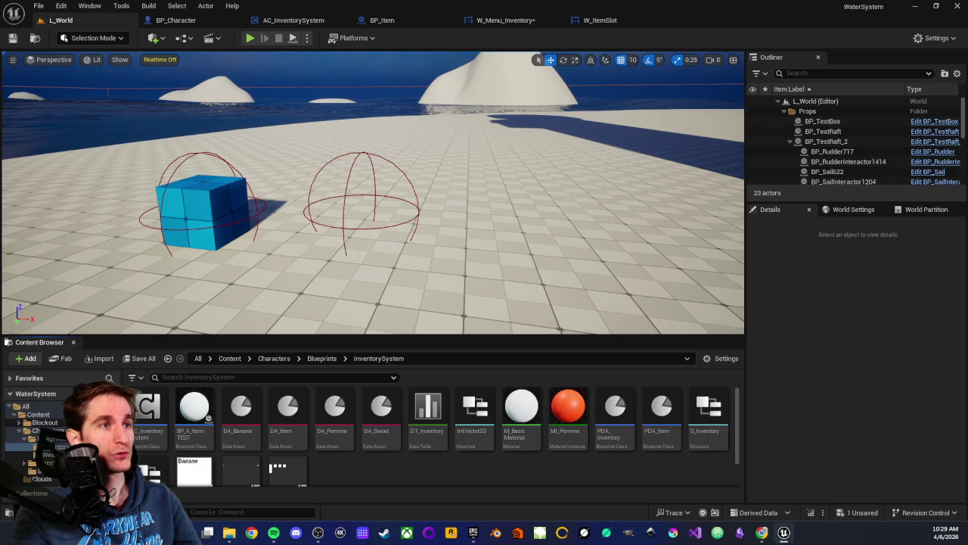
scroll(424, 439, down, 2)
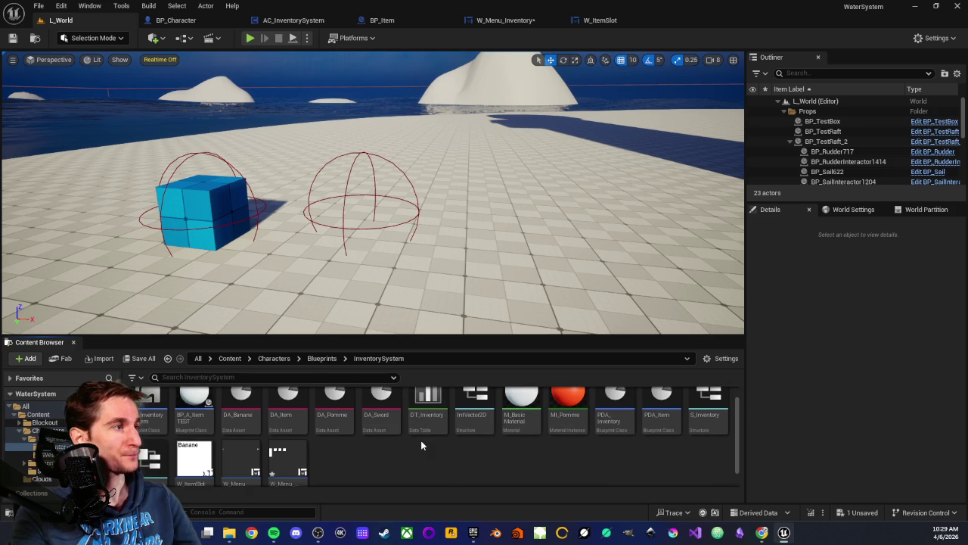
scroll(420, 441, down, 1)
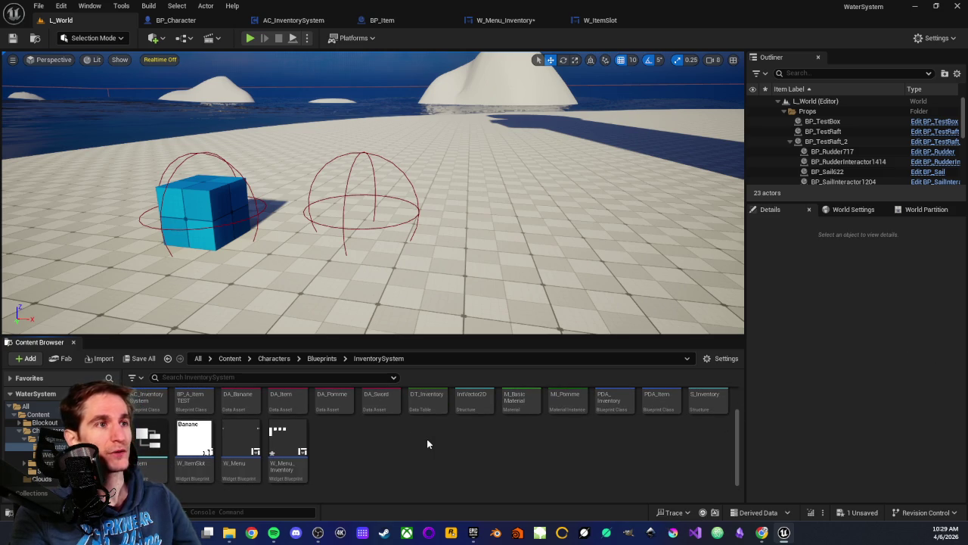
scroll(446, 439, up, 2)
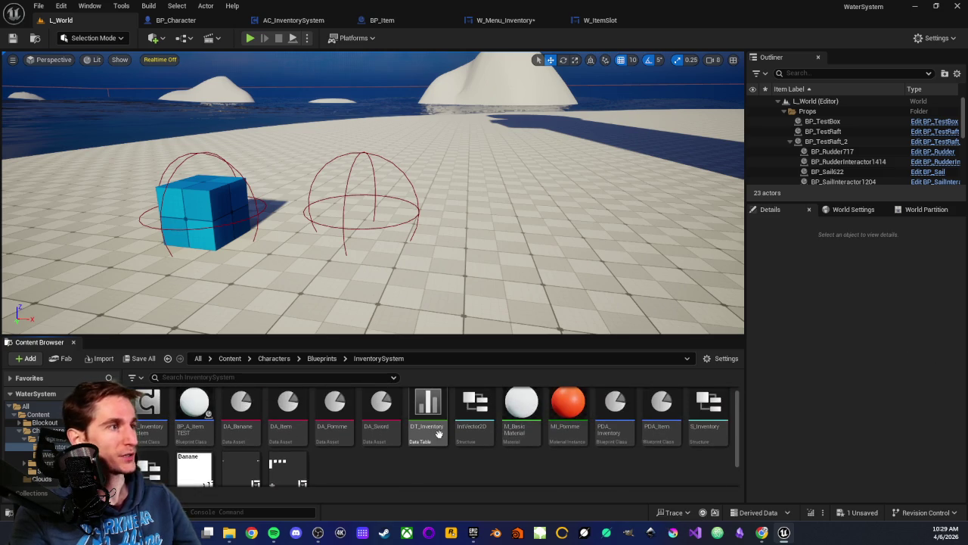
scroll(466, 441, down, 2)
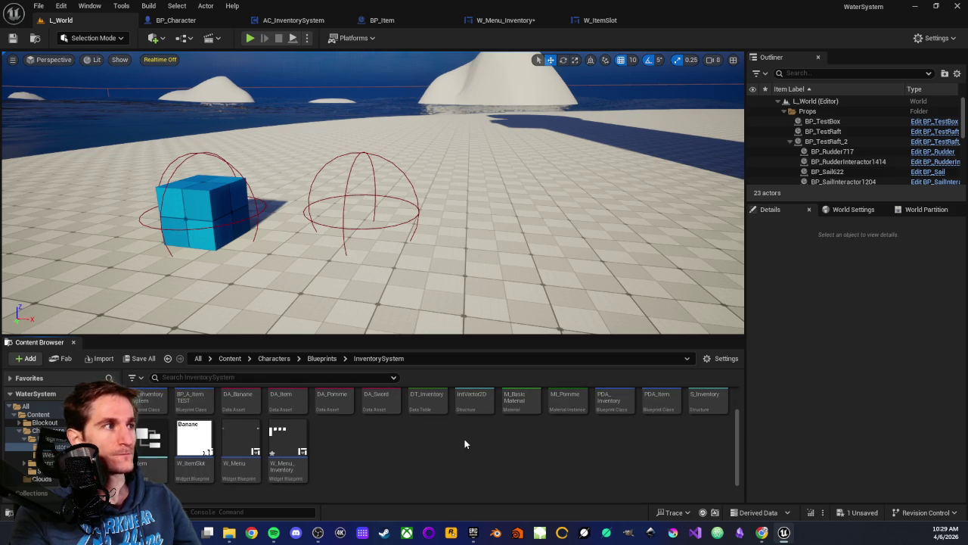
scroll(458, 441, up, 2)
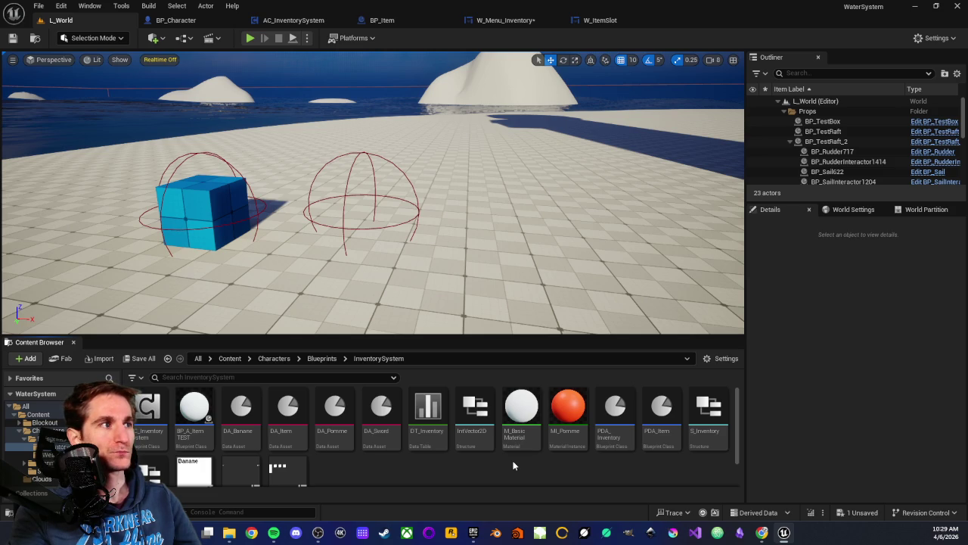
scroll(410, 466, down, 1)
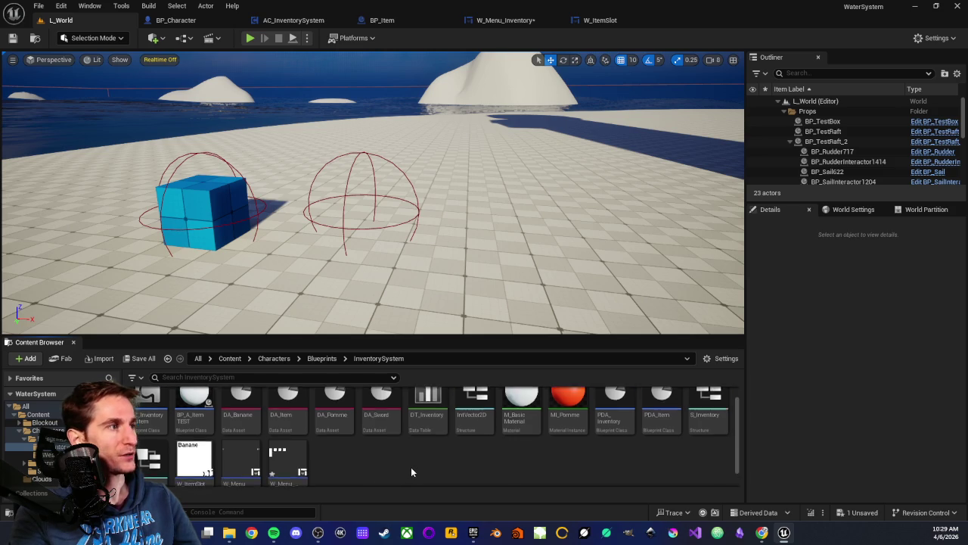
scroll(413, 465, up, 1)
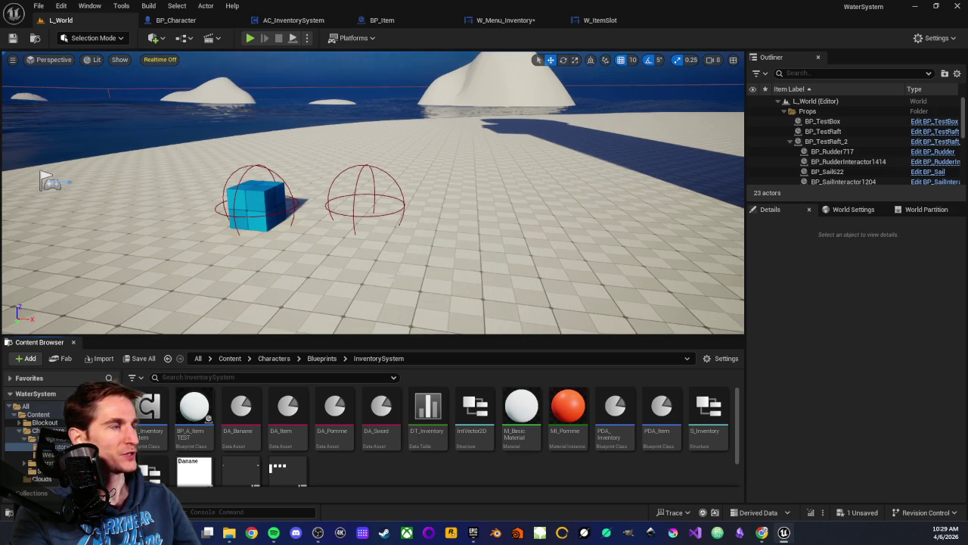
scroll(433, 440, down, 1)
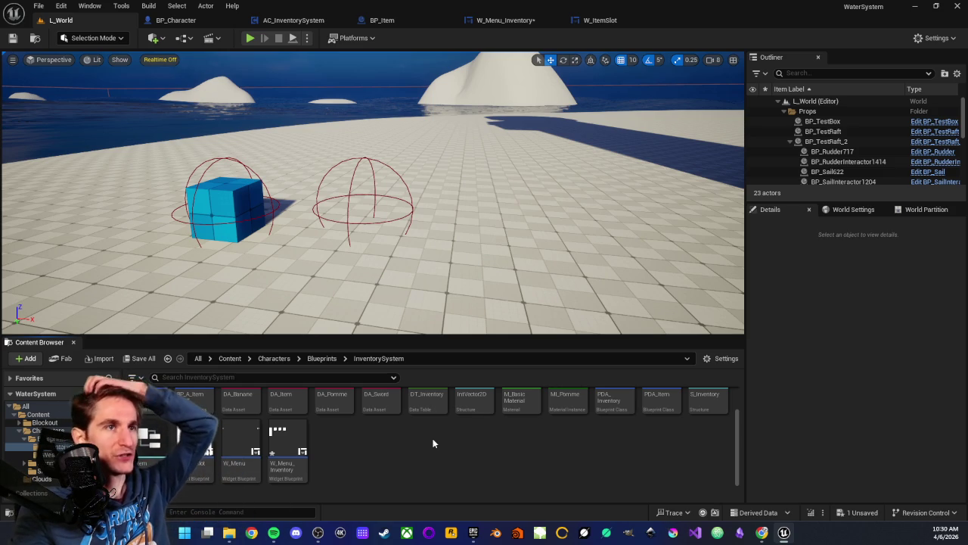
scroll(439, 454, up, 1)
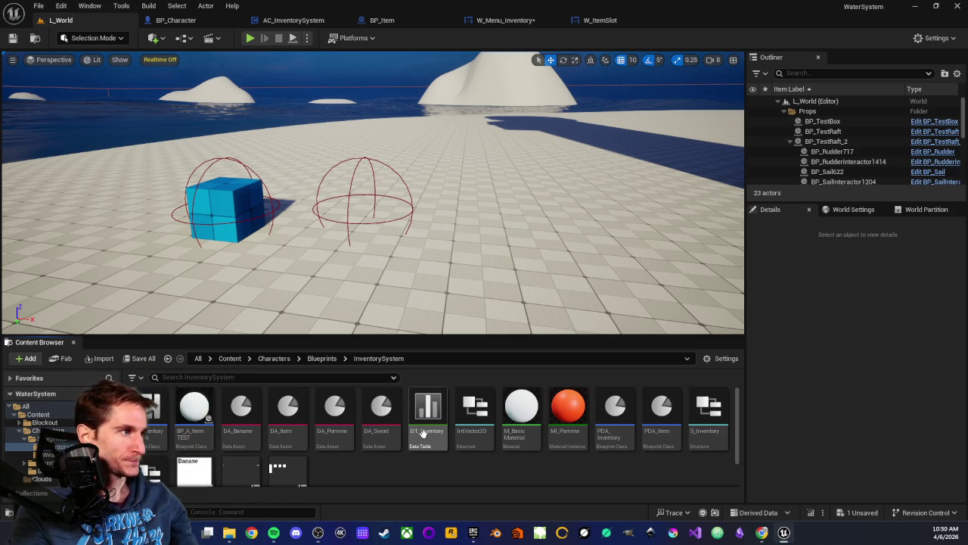
scroll(424, 431, down, 1)
scroll(459, 450, up, 1)
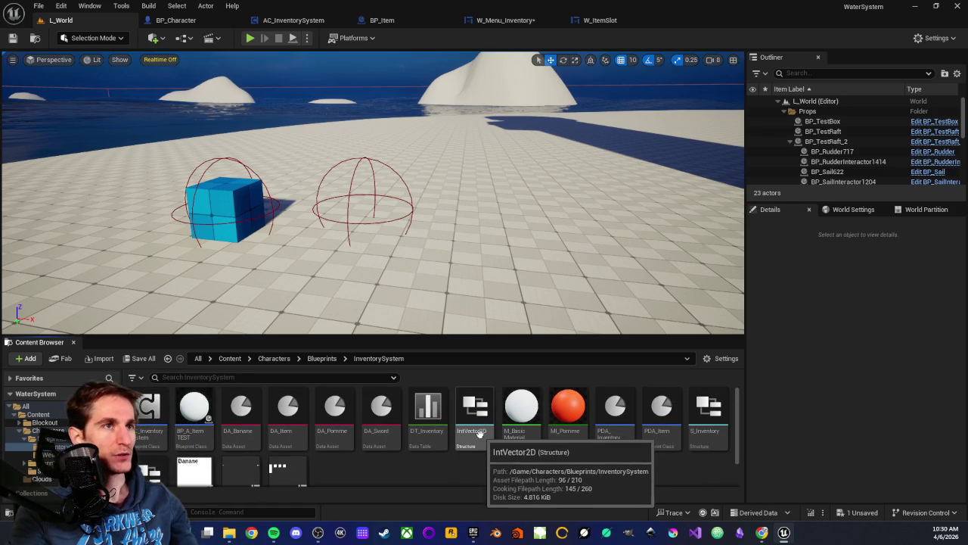
scroll(449, 427, down, 1)
scroll(449, 427, up, 1)
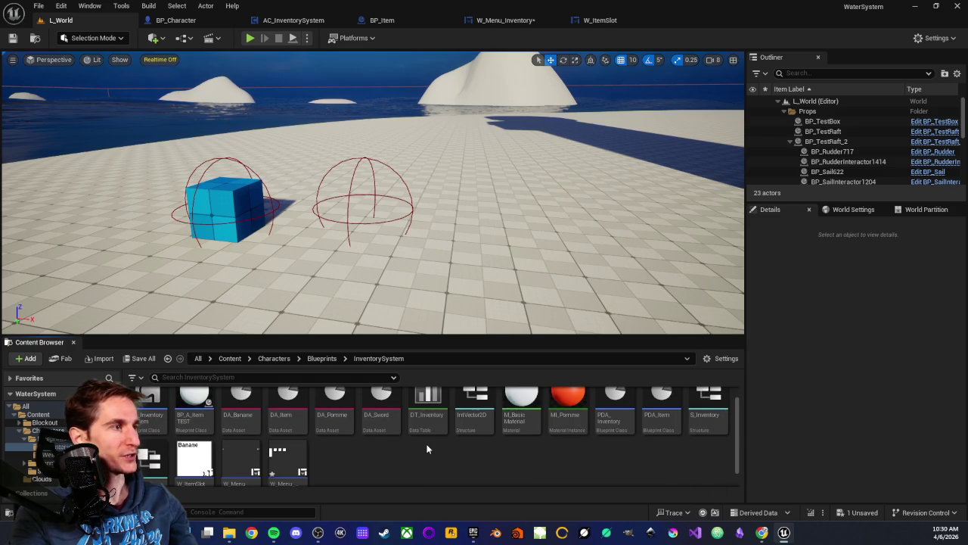
scroll(428, 443, down, 1)
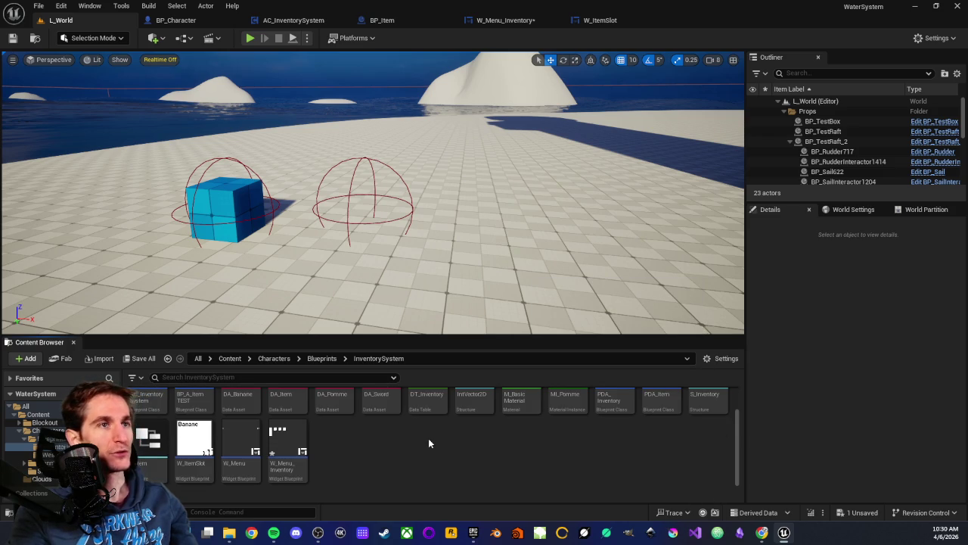
scroll(431, 439, up, 2)
scroll(409, 424, down, 2)
scroll(382, 433, down, 1)
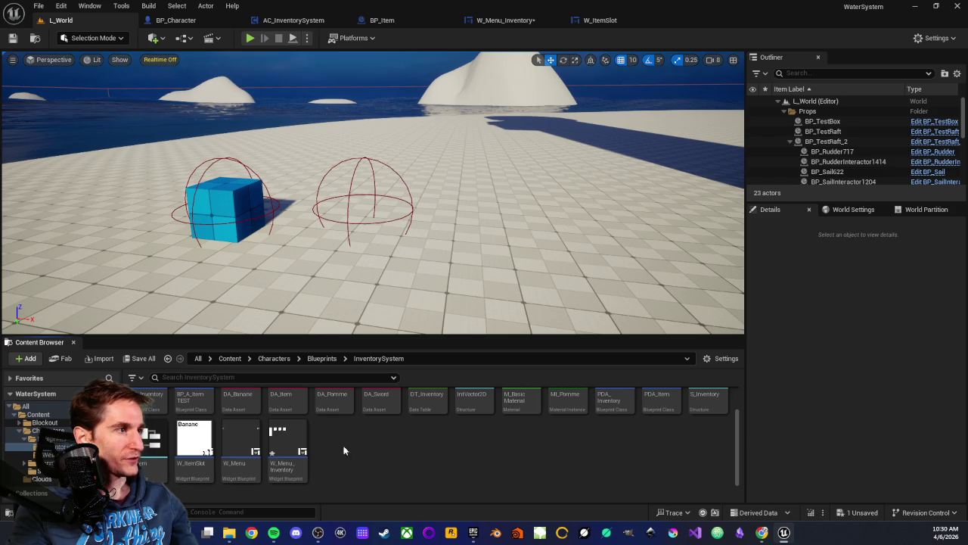
click(155, 458)
Step: Open the S_Item structure to review its fields, then close it
double_click(156, 459)
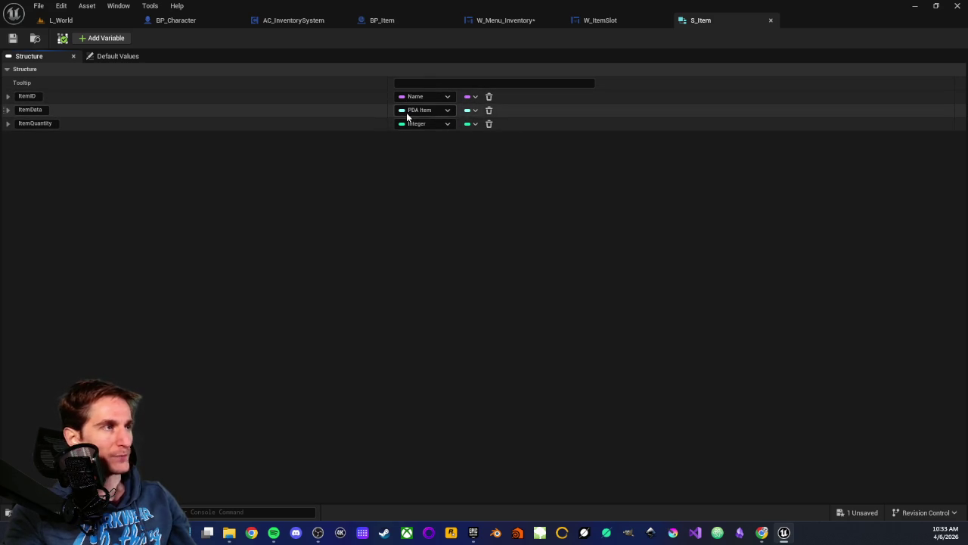
middle_click(714, 24)
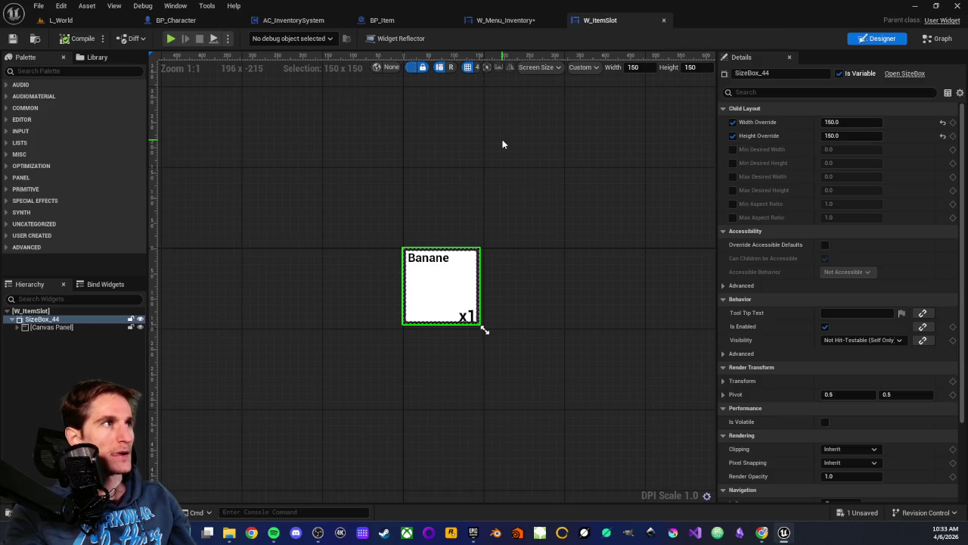
Step: In W_Menu_Inventory's Event Graph, frame the Add Child nodes and the SET node
scroll(482, 166, up, 1)
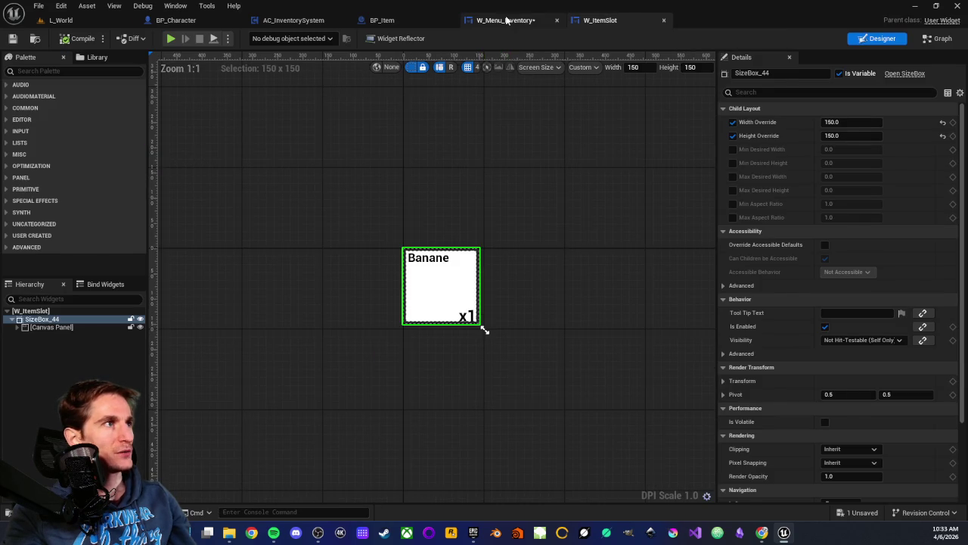
click(505, 20)
scroll(519, 147, up, 3)
drag(402, 159, 370, 141)
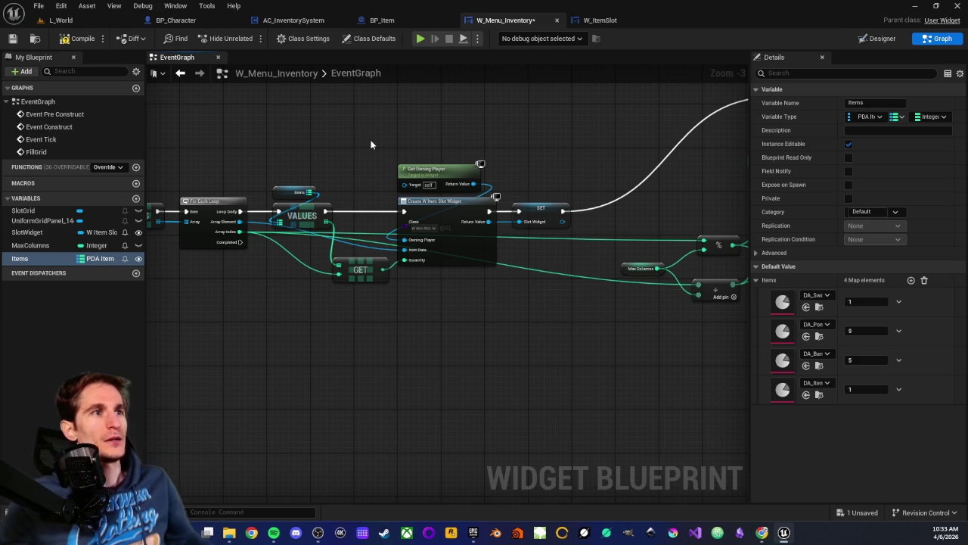
drag(491, 388, 351, 398)
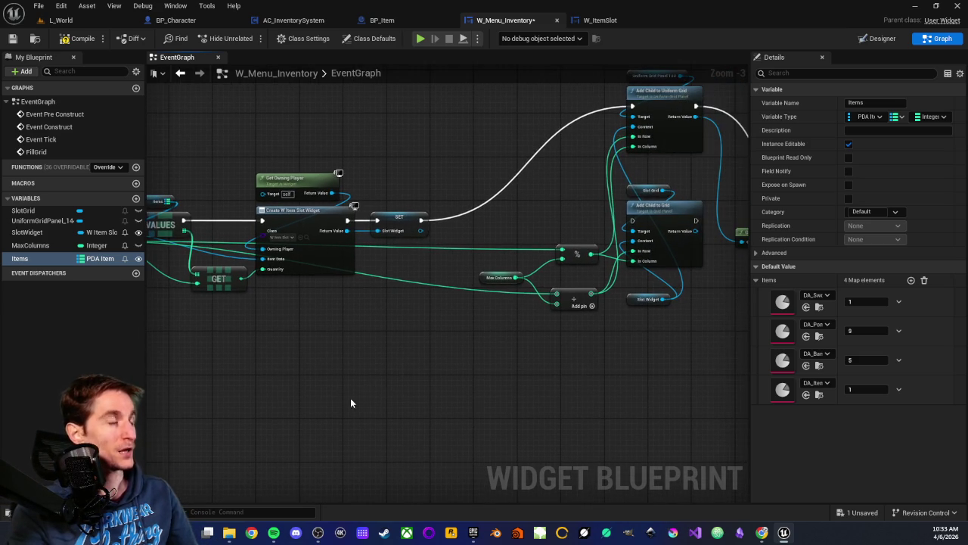
scroll(411, 141, up, 2)
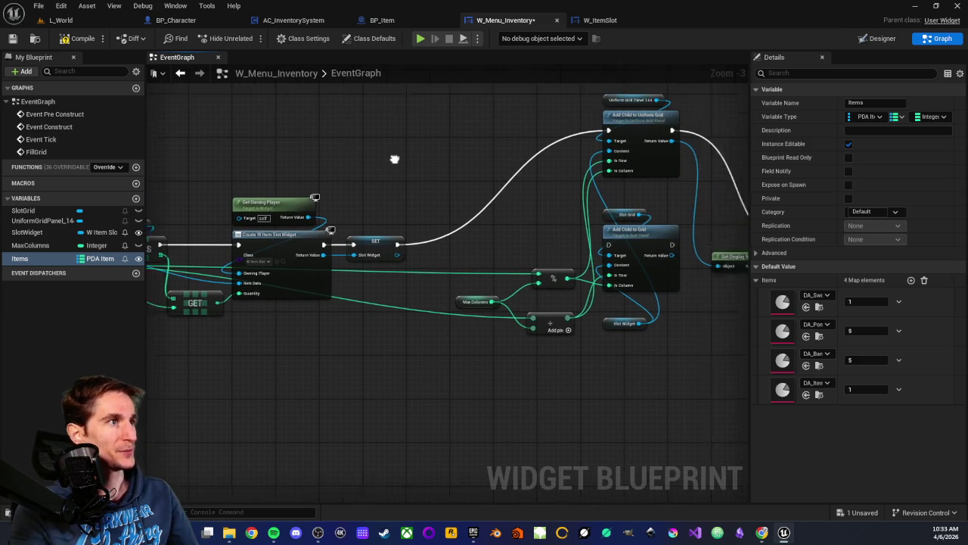
scroll(489, 264, up, 1)
mouse_move(489, 265)
mouse_down()
mouse_move(292, 295)
mouse_move(360, 267)
mouse_up()
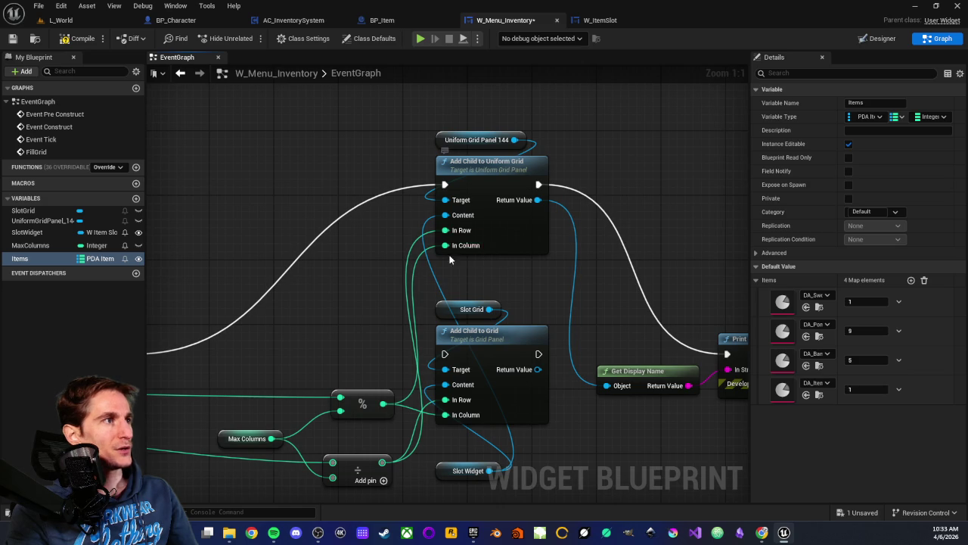
drag(405, 233, 440, 230)
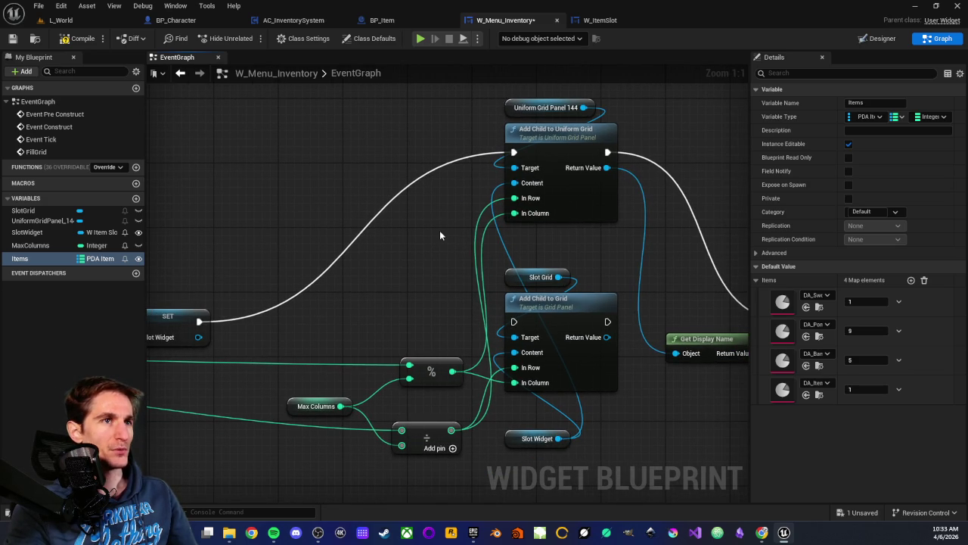
mouse_move(440, 230)
mouse_down()
mouse_move(404, 275)
mouse_move(480, 242)
mouse_move(547, 434)
mouse_up()
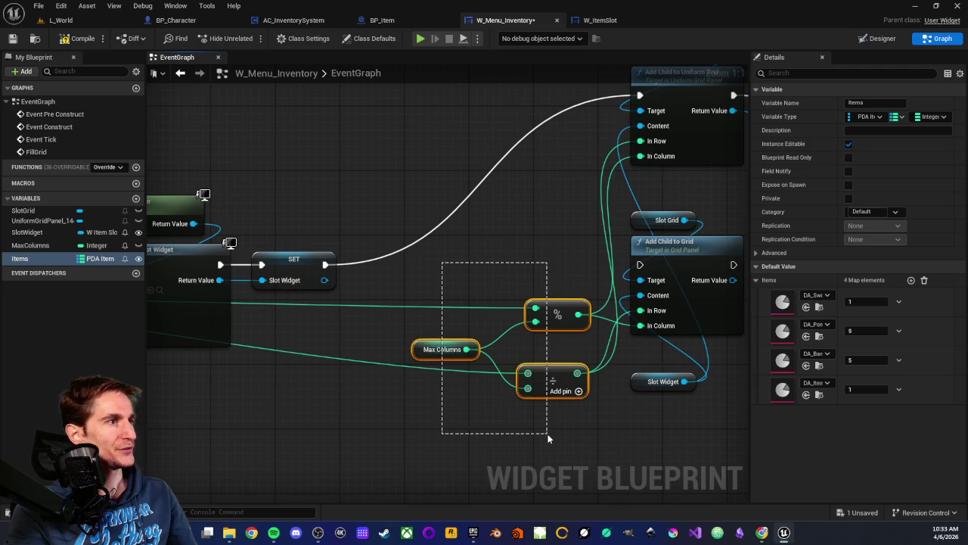
Step: Select the Max Columns, % and ÷ column-calculation nodes to inspect them
mouse_move(481, 251)
mouse_down()
mouse_move(525, 271)
mouse_move(496, 374)
mouse_move(556, 456)
mouse_up()
mouse_move(578, 273)
mouse_down()
mouse_move(470, 223)
mouse_move(435, 290)
mouse_up()
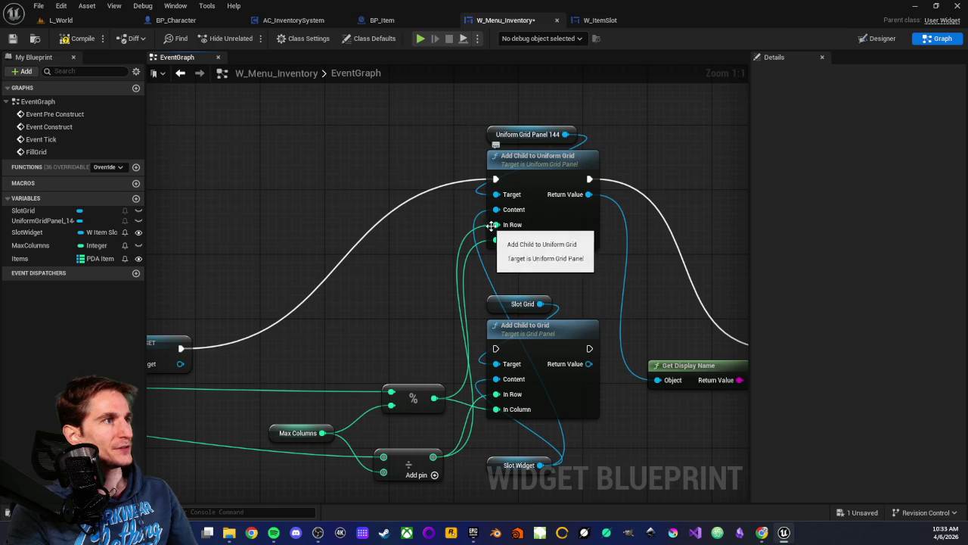
mouse_move(276, 348)
mouse_down()
mouse_move(337, 288)
mouse_move(410, 399)
mouse_move(476, 463)
mouse_up()
click(476, 465)
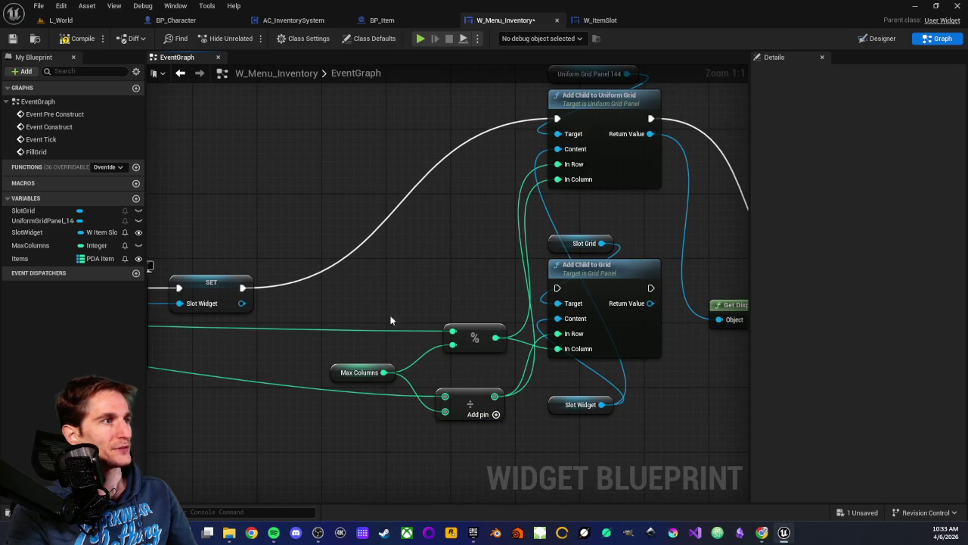
drag(361, 276, 467, 460)
click(478, 270)
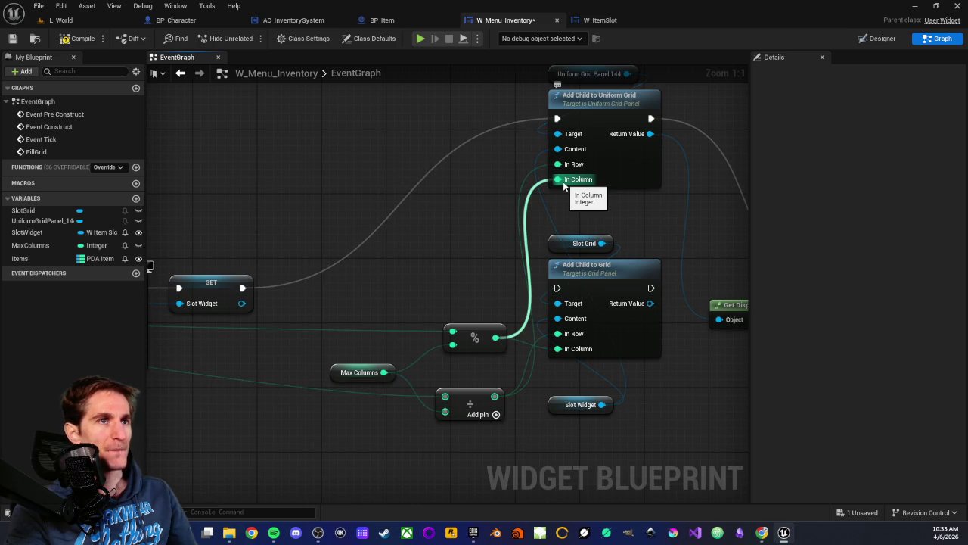
Step: Inspect the Uniform Grid Panel 144 and Add Child to Uniform Grid nodes
scroll(458, 212, down, 2)
scroll(456, 215, up, 1)
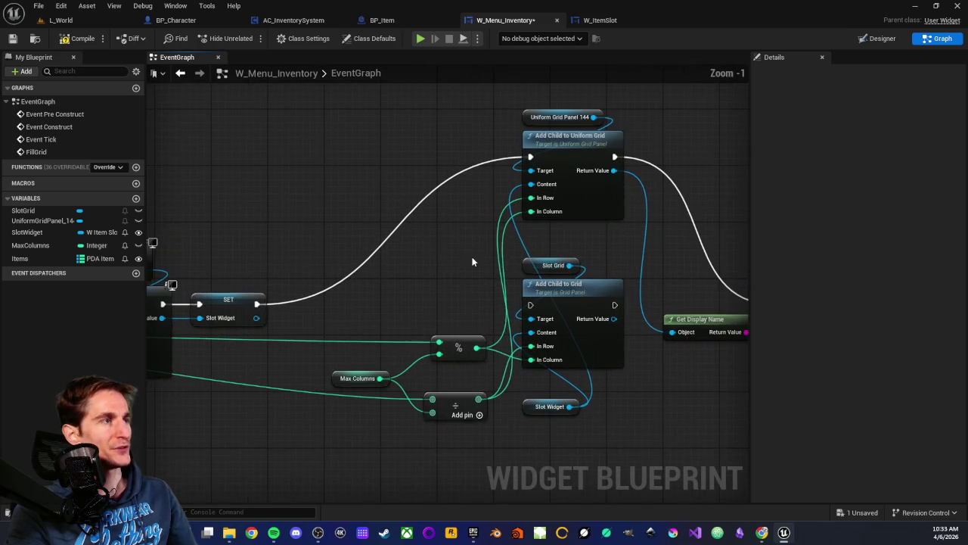
drag(469, 247, 458, 267)
mouse_move(496, 114)
mouse_down()
mouse_move(615, 227)
mouse_move(616, 134)
mouse_up()
mouse_move(488, 115)
mouse_down()
mouse_move(533, 136)
mouse_move(569, 271)
mouse_up()
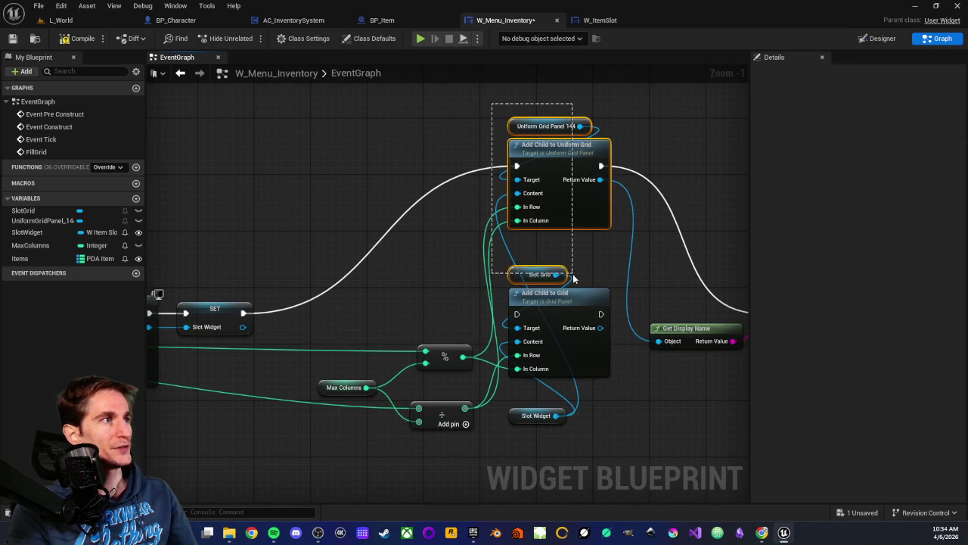
drag(572, 233, 571, 233)
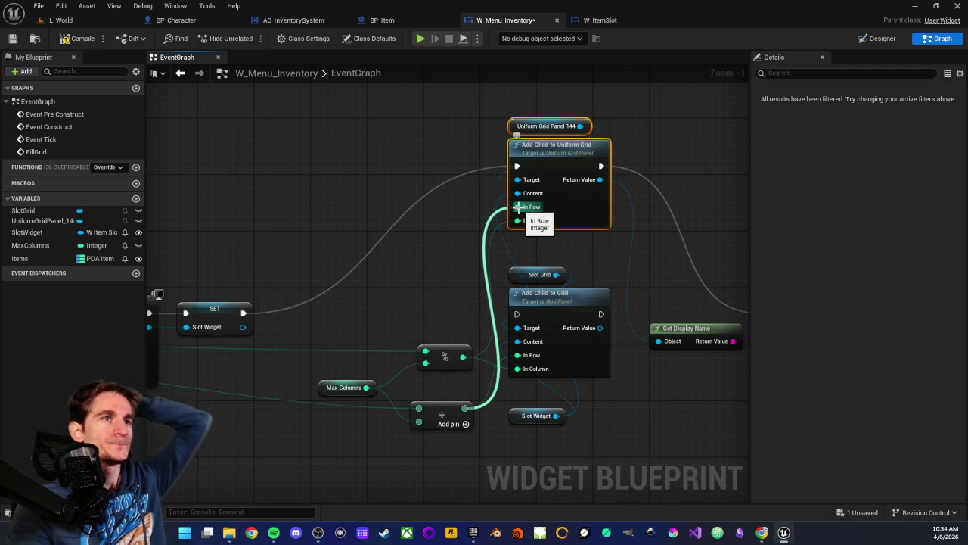
click(428, 244)
scroll(420, 181, up, 2)
scroll(404, 143, down, 1)
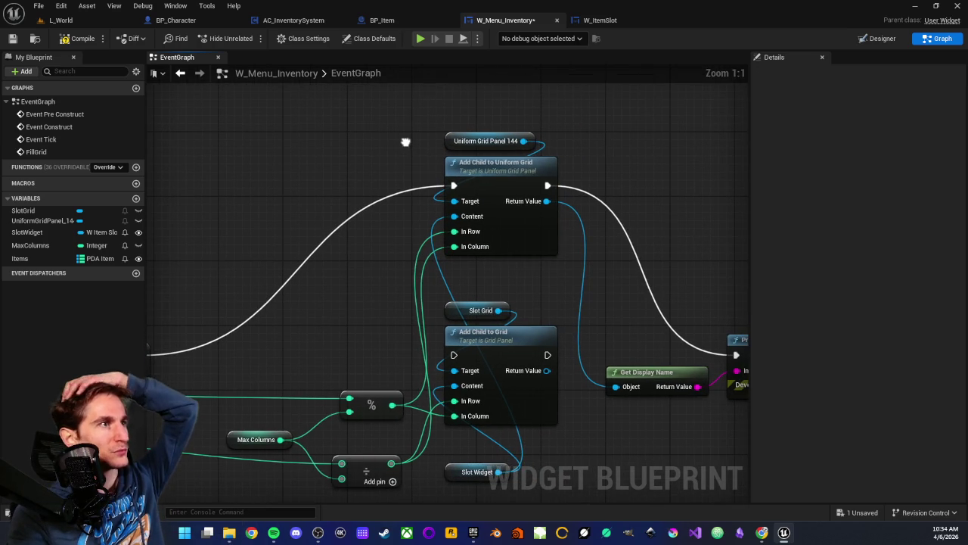
scroll(383, 240, up, 1)
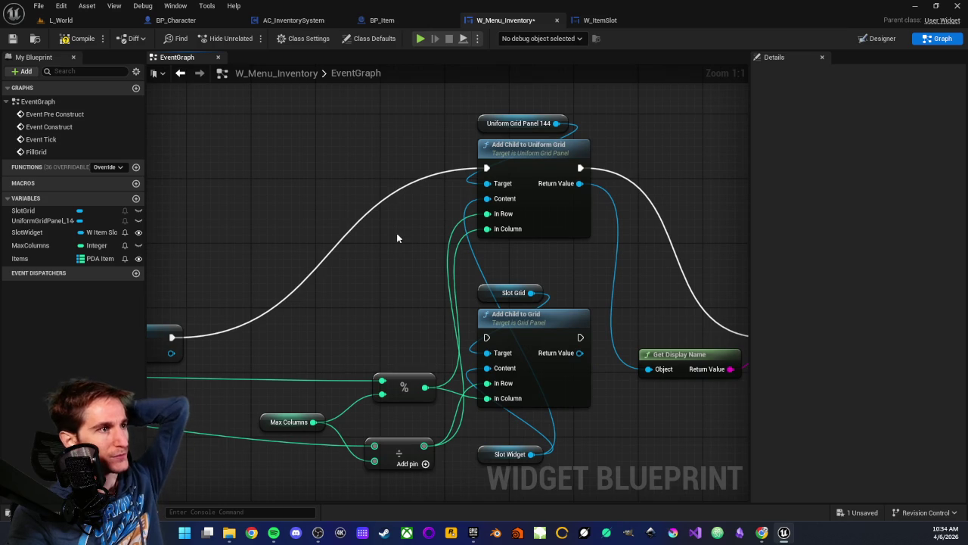
drag(392, 250, 409, 235)
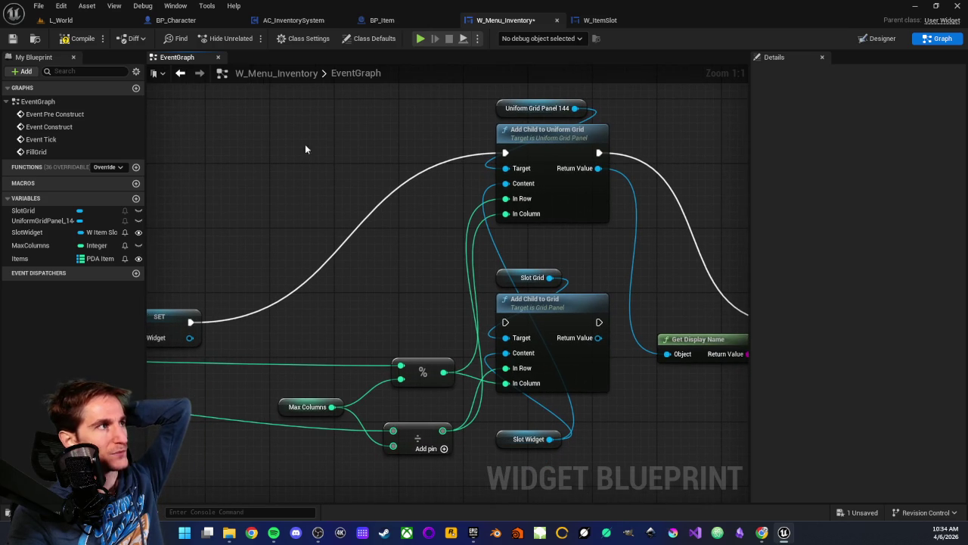
Step: Play-test L_World, toggling the inventory to check Sword x1, Pomme x9, Banane x5, ItemName x1
click(60, 19)
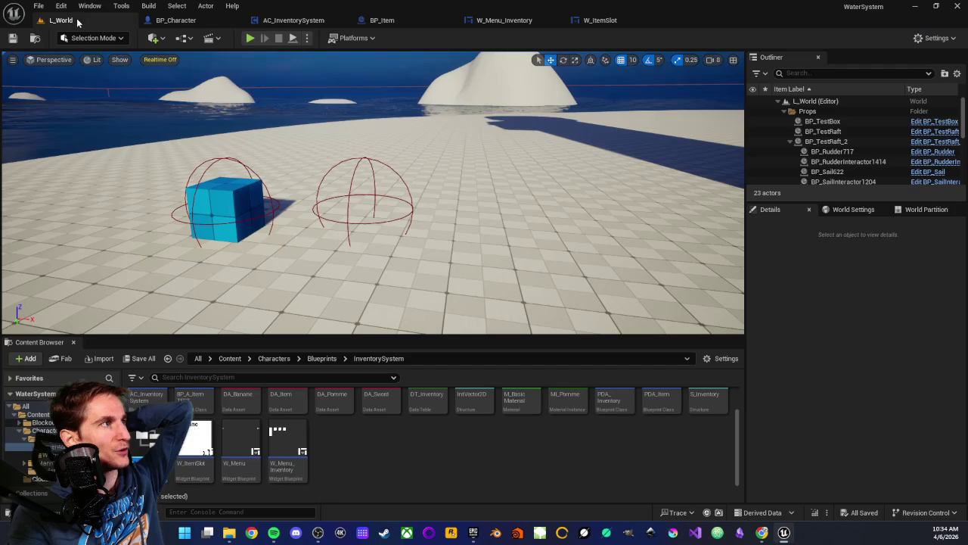
click(251, 38)
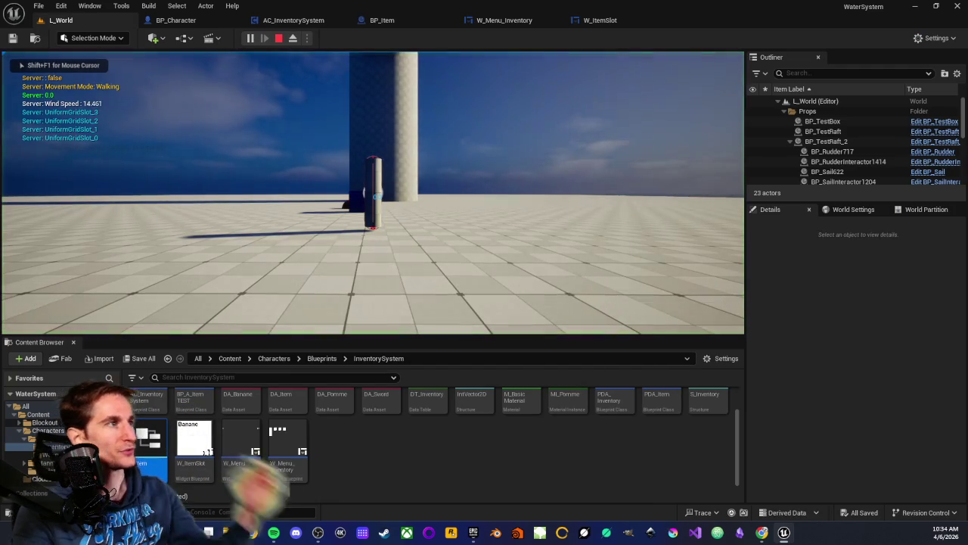
key(i)
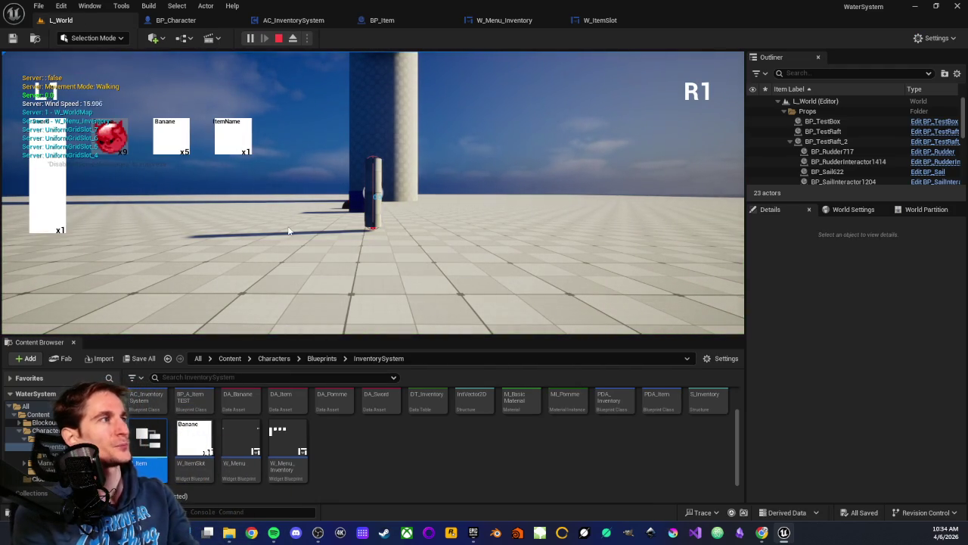
key(i)
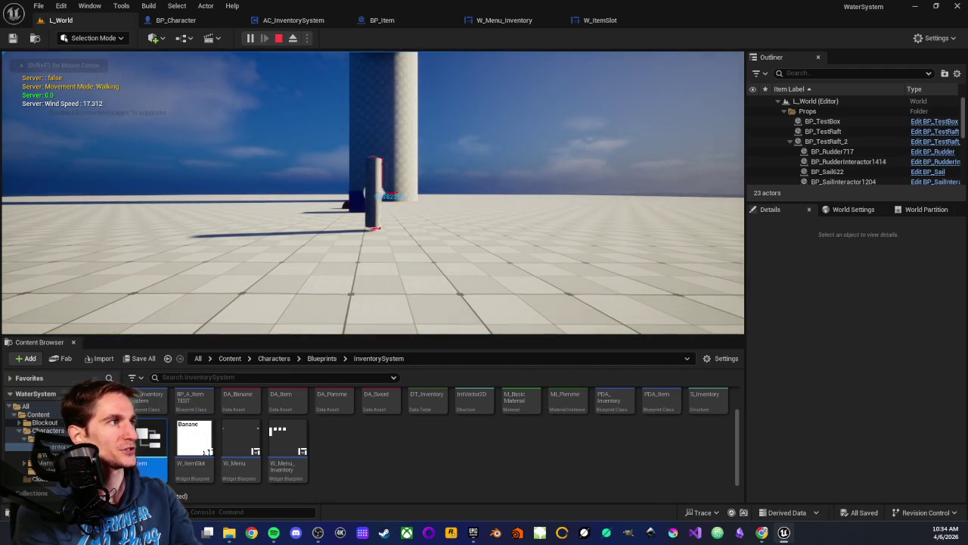
key(i)
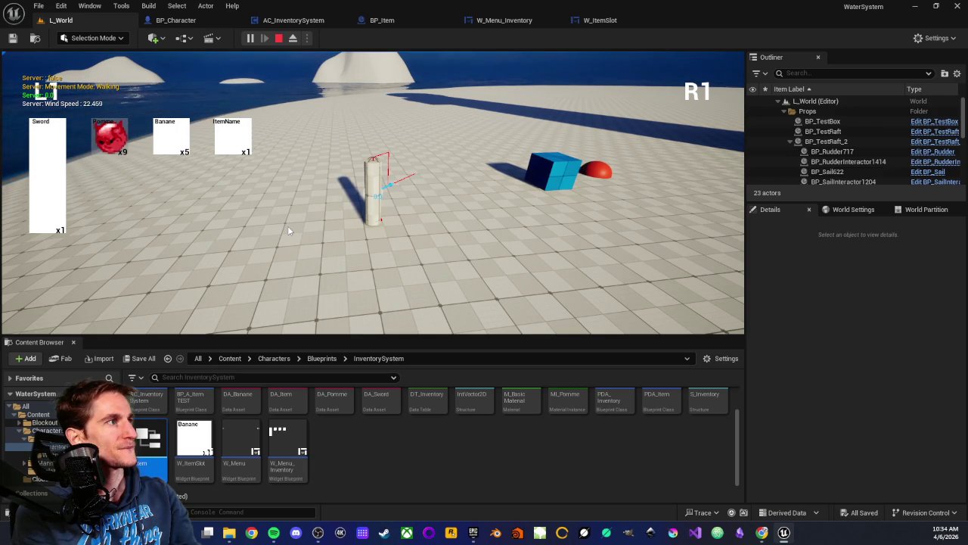
key(i)
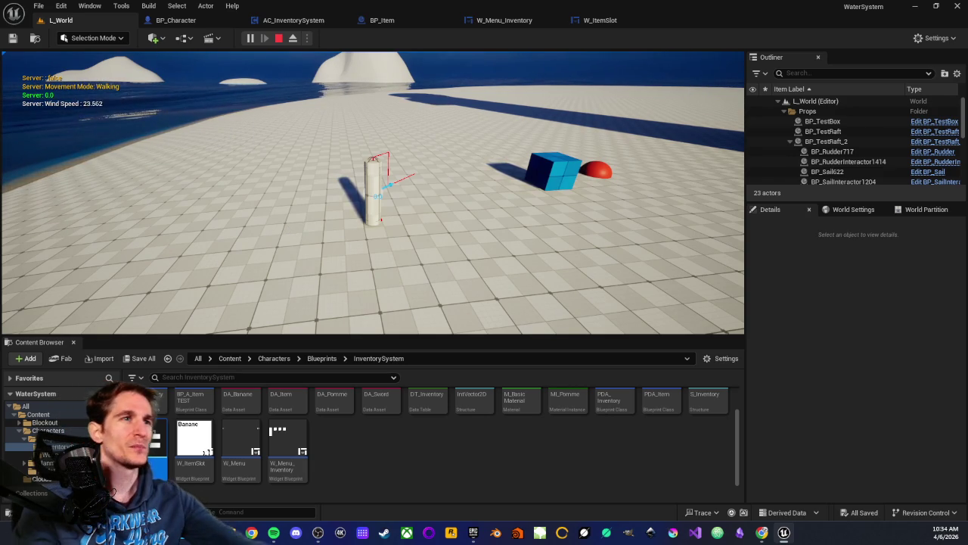
mouse_move(372, 192)
key(Escape)
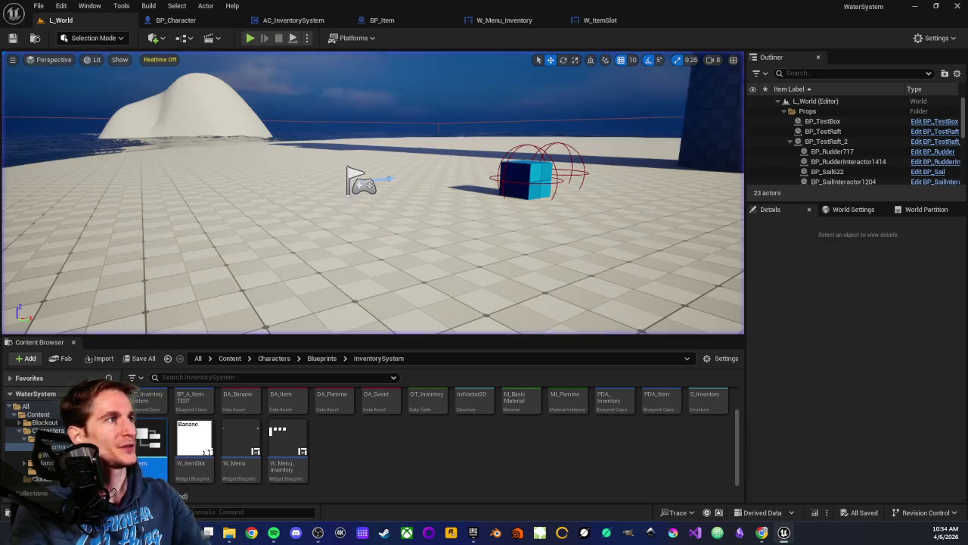
Step: Show W_Menu_Inventory in the Designer, framing the grid of four item slots
click(497, 21)
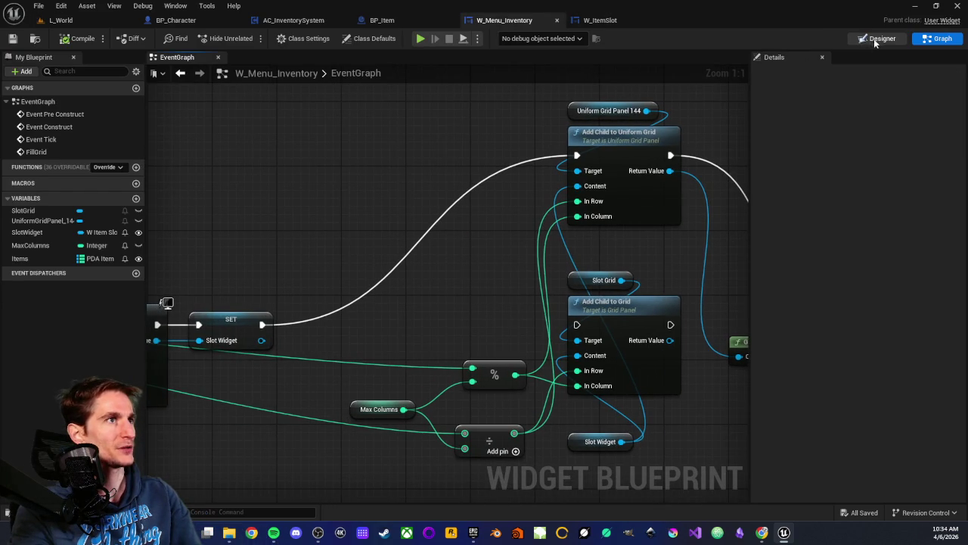
click(878, 39)
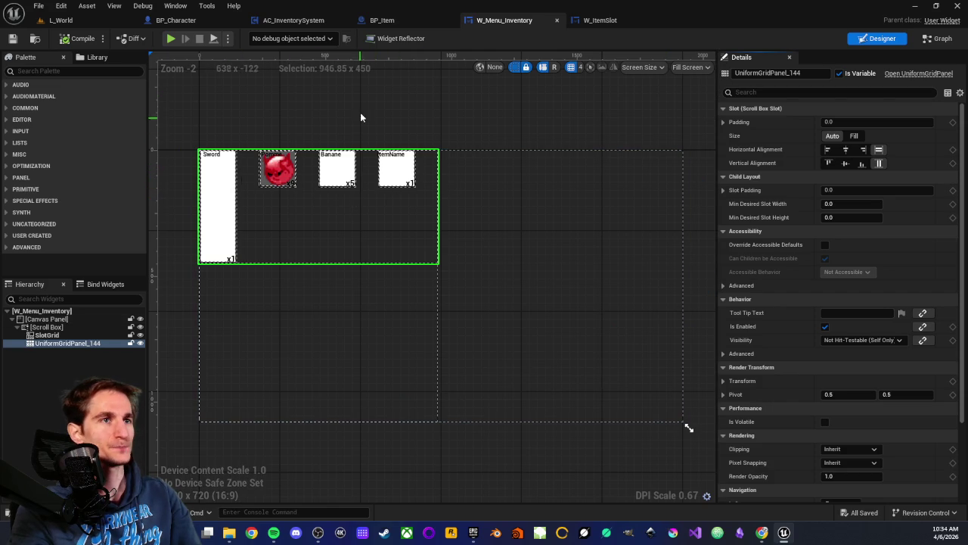
drag(341, 115, 425, 128)
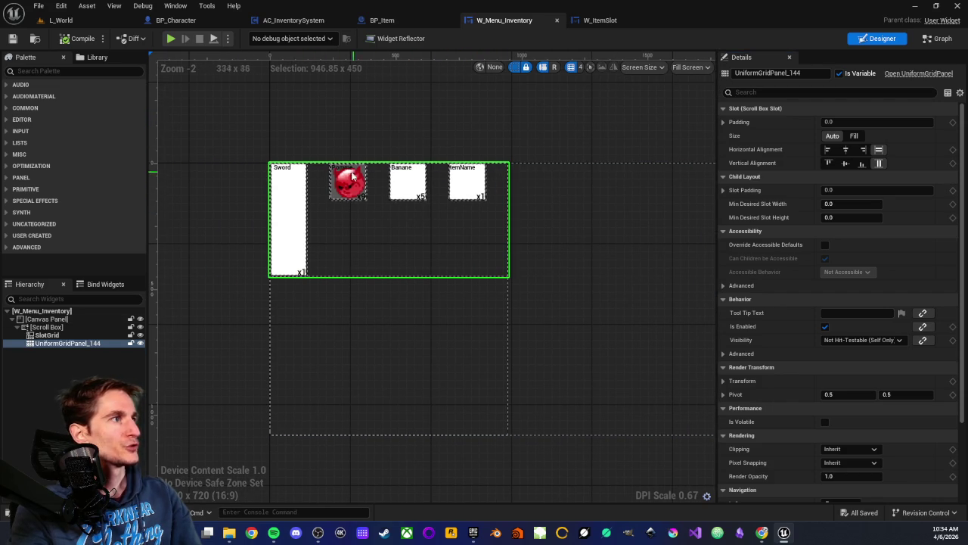
scroll(340, 193, up, 4)
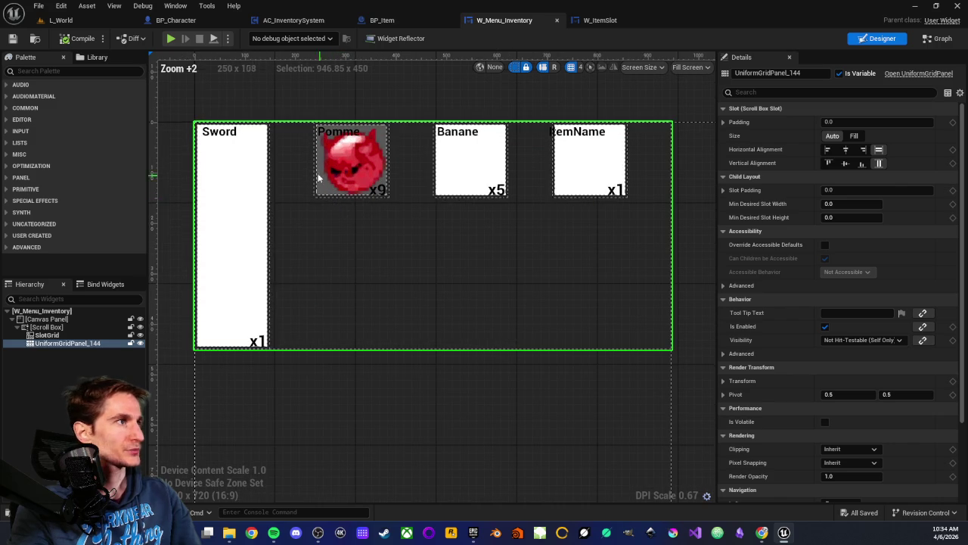
scroll(290, 157, down, 3)
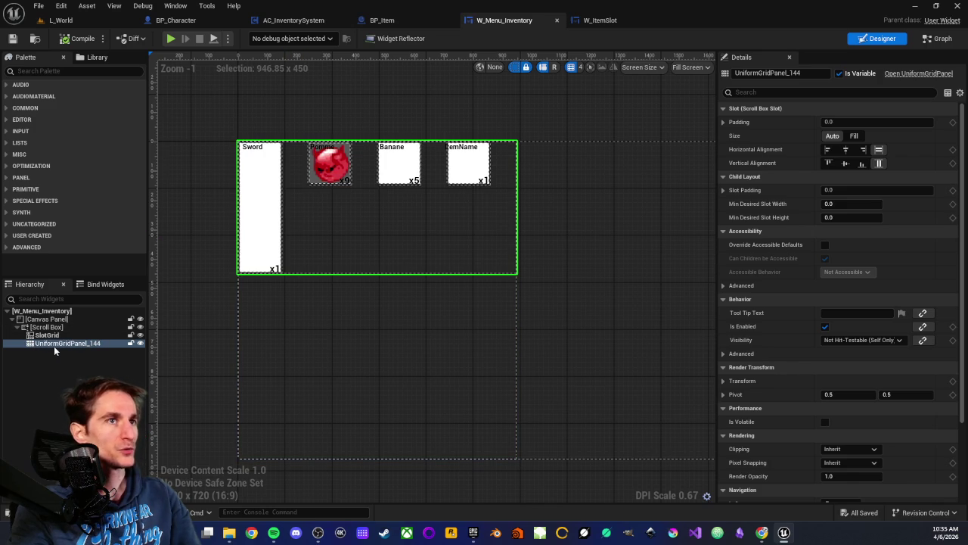
Step: Inspect the Scroll Box and Canvas Panel settings from the Hierarchy
click(45, 327)
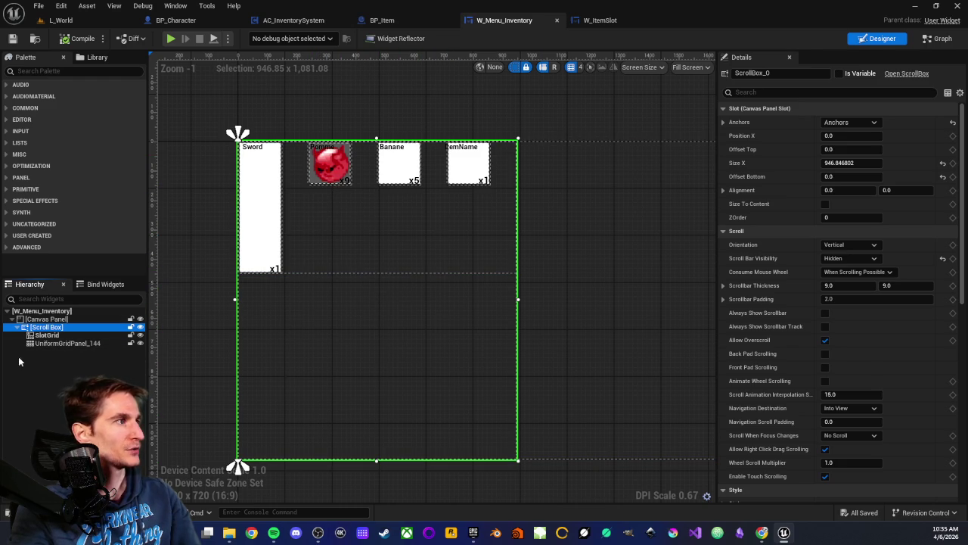
click(51, 319)
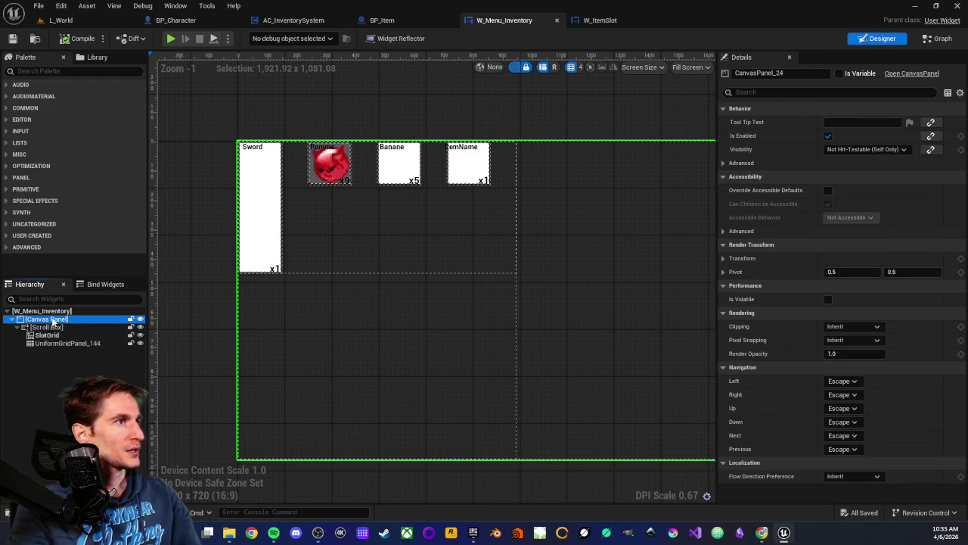
scroll(469, 287, down, 2)
scroll(466, 276, up, 2)
scroll(468, 289, down, 2)
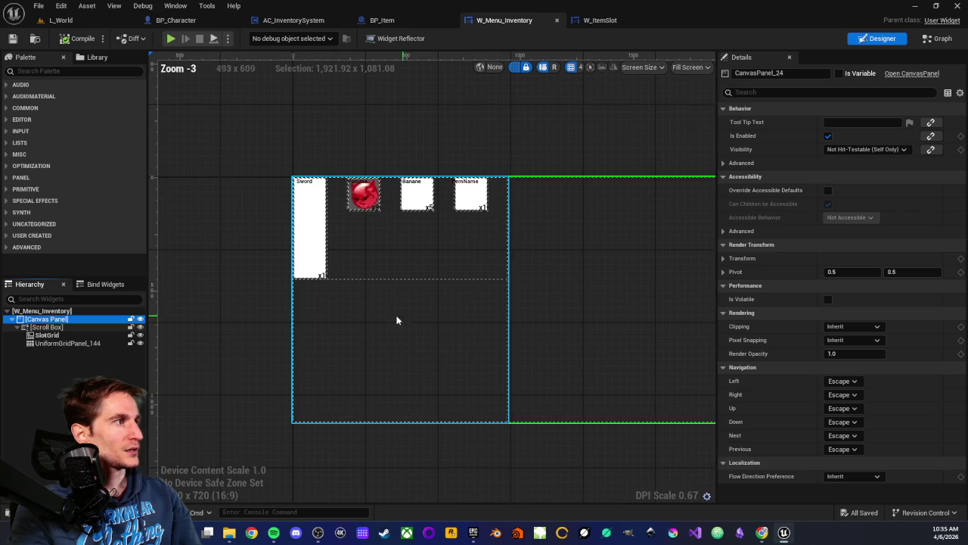
scroll(279, 327, down, 1)
scroll(368, 418, up, 1)
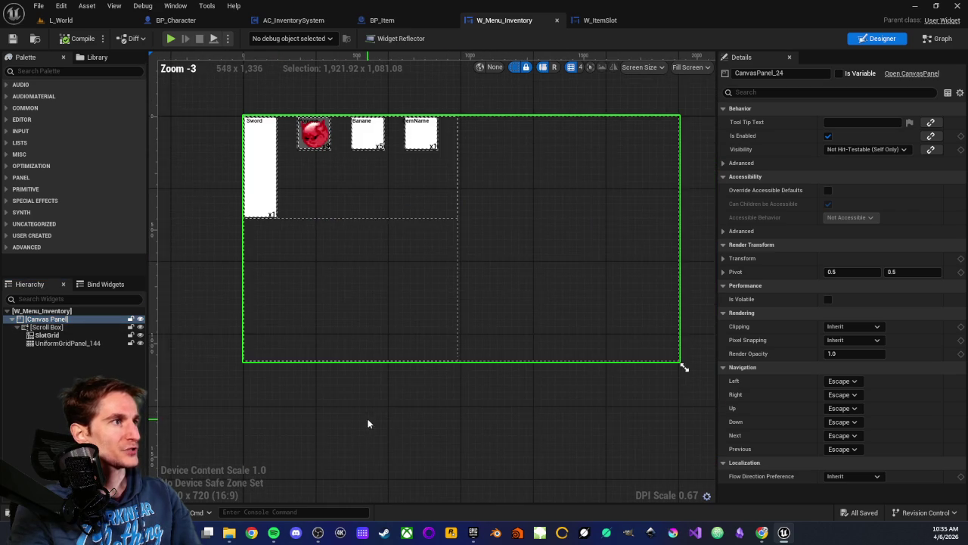